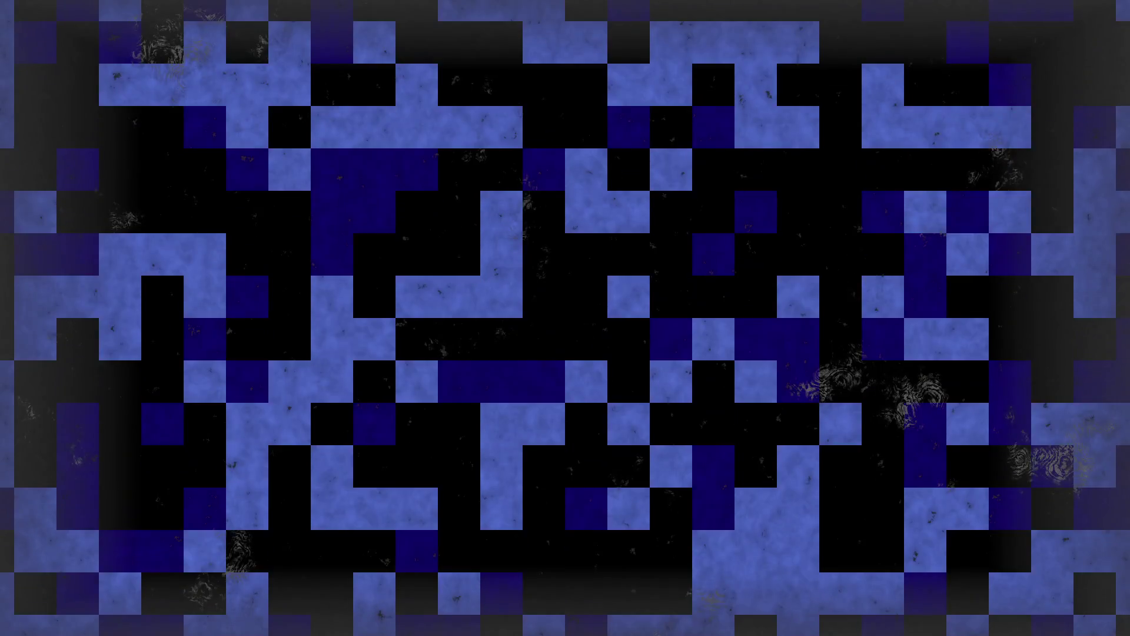
- Scroll the Game World canvas to bring BattleScene into view
scroll(560, 216, down, 3)
scroll(552, 207, up, 2)
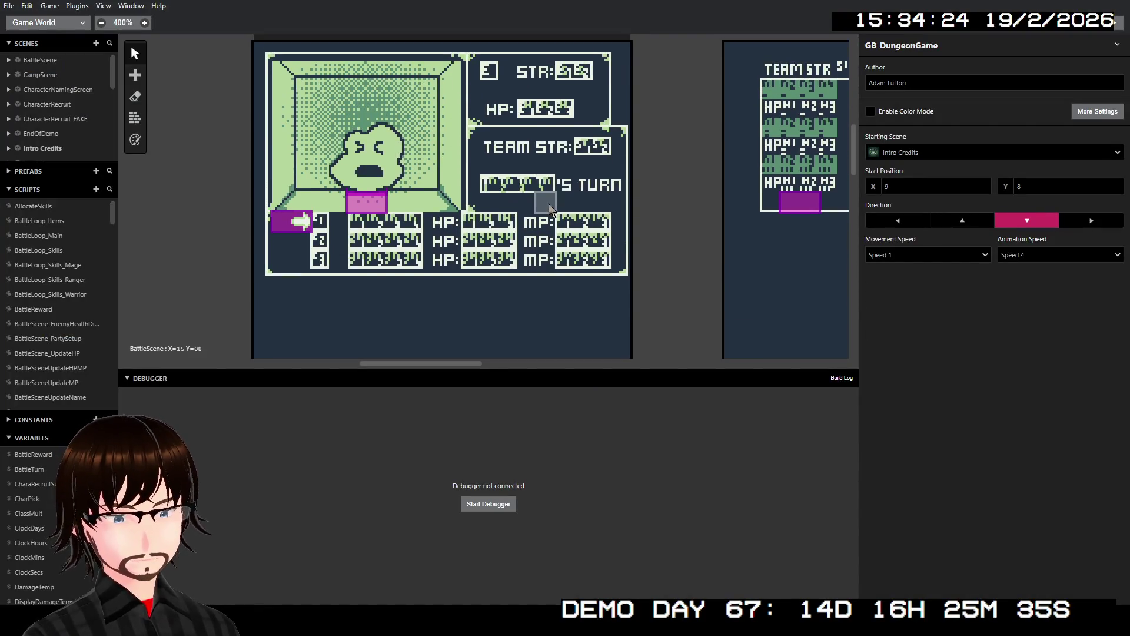
- Select CharacterNamingScreen and set its Background to NameEntryScene
scroll(559, 212, down, 4)
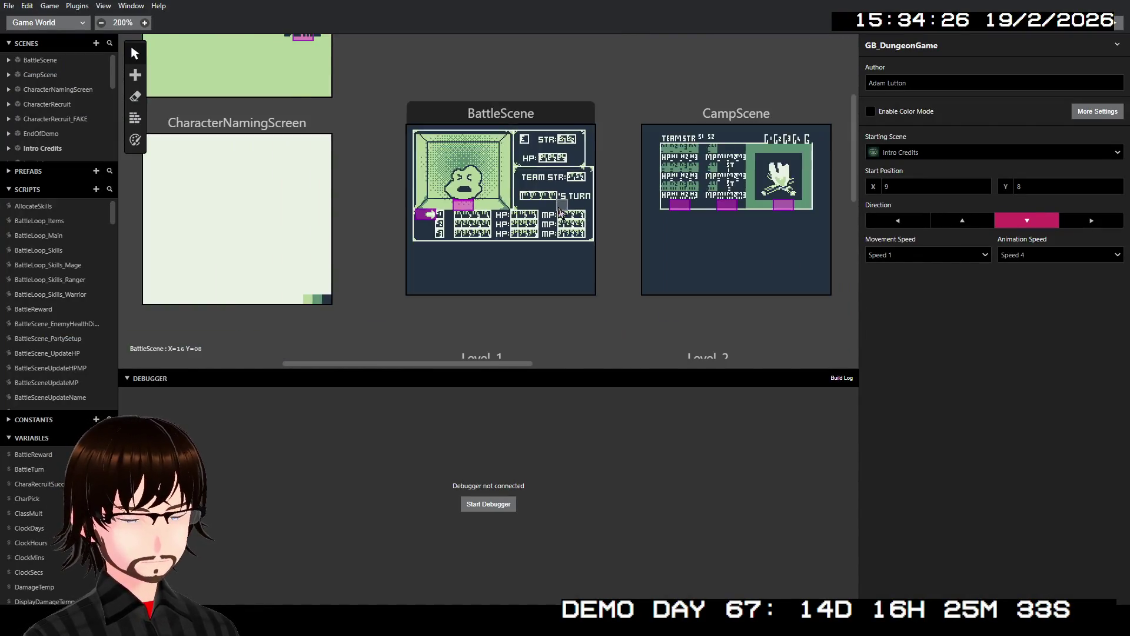
scroll(423, 203, up, 3)
scroll(424, 203, up, 5)
scroll(424, 203, left, 10)
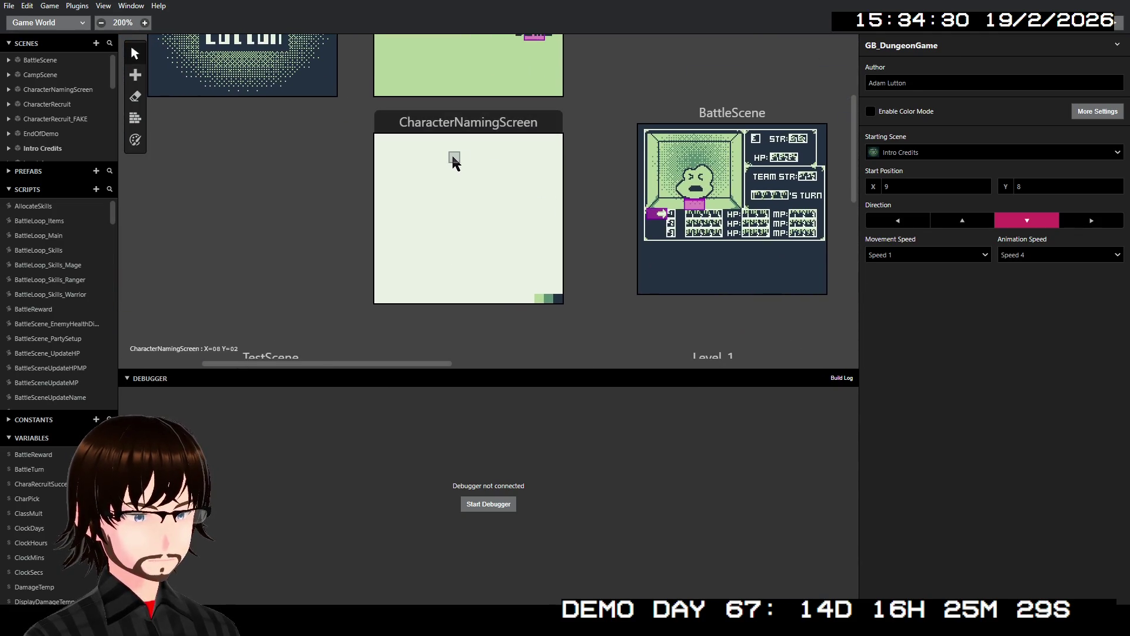
click(452, 154)
click(930, 136)
scroll(1032, 270, down, 5)
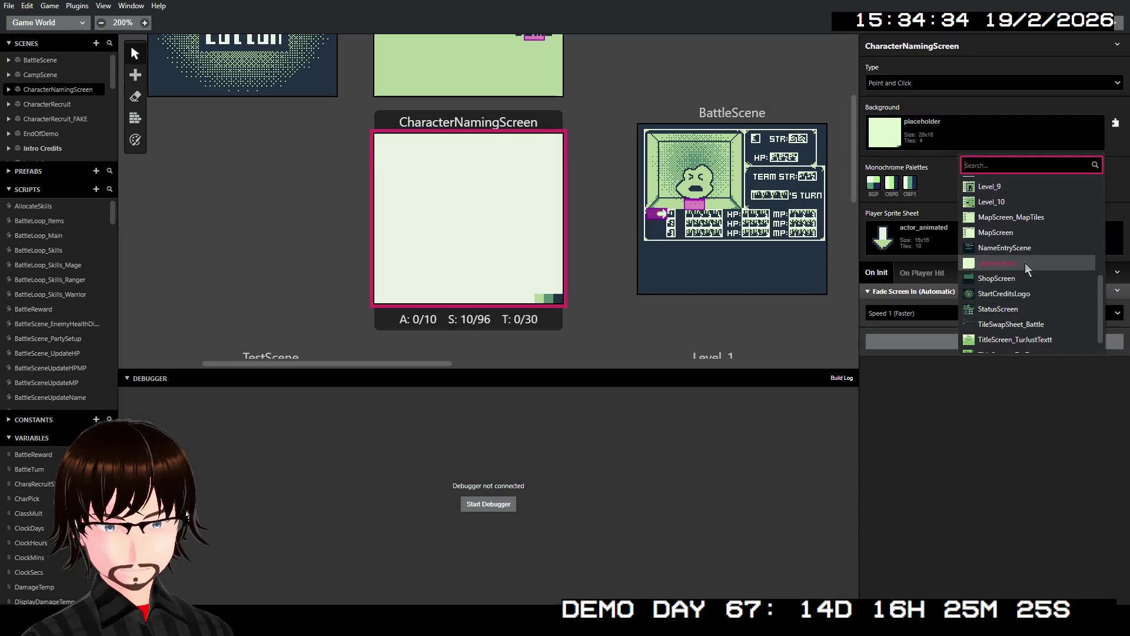
click(1013, 248)
- Pan around the canvas to check CharacterNamingScreen's new name-entry layout
scroll(603, 232, down, 1)
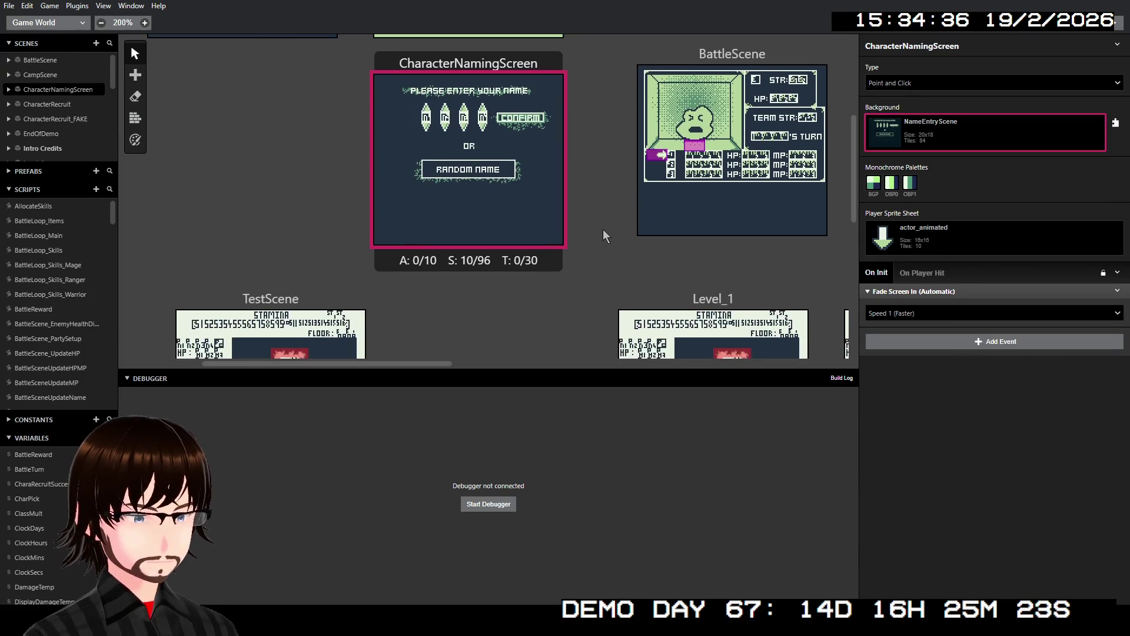
scroll(617, 260, up, 3)
scroll(447, 141, up, 1)
scroll(484, 187, down, 4)
scroll(549, 178, up, 2)
scroll(549, 178, down, 2)
scroll(583, 177, down, 4)
scroll(571, 177, up, 4)
scroll(518, 147, left, 2)
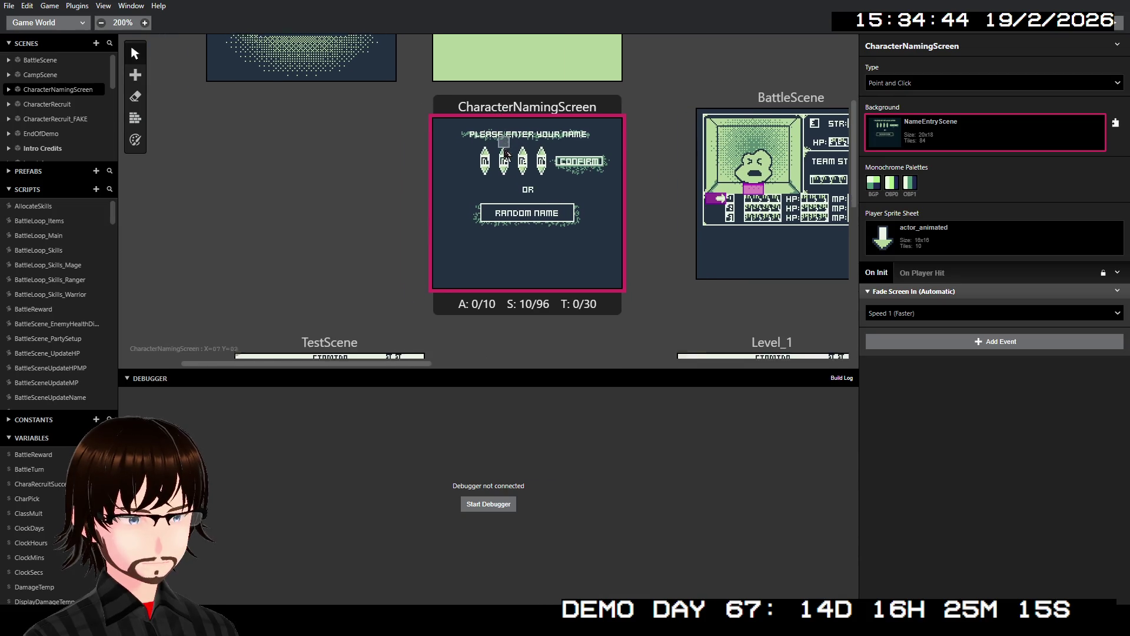
scroll(506, 154, down, 5)
scroll(488, 195, left, 1)
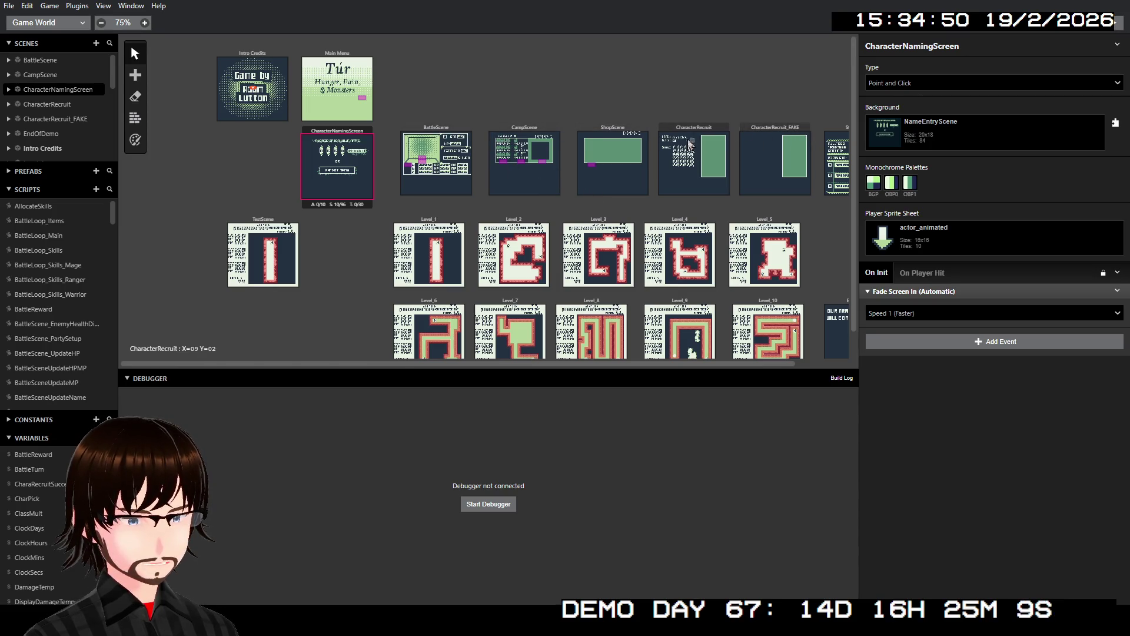
- Move CharacterNamingScreen to the top row beside Main Menu
scroll(683, 141, right, 2)
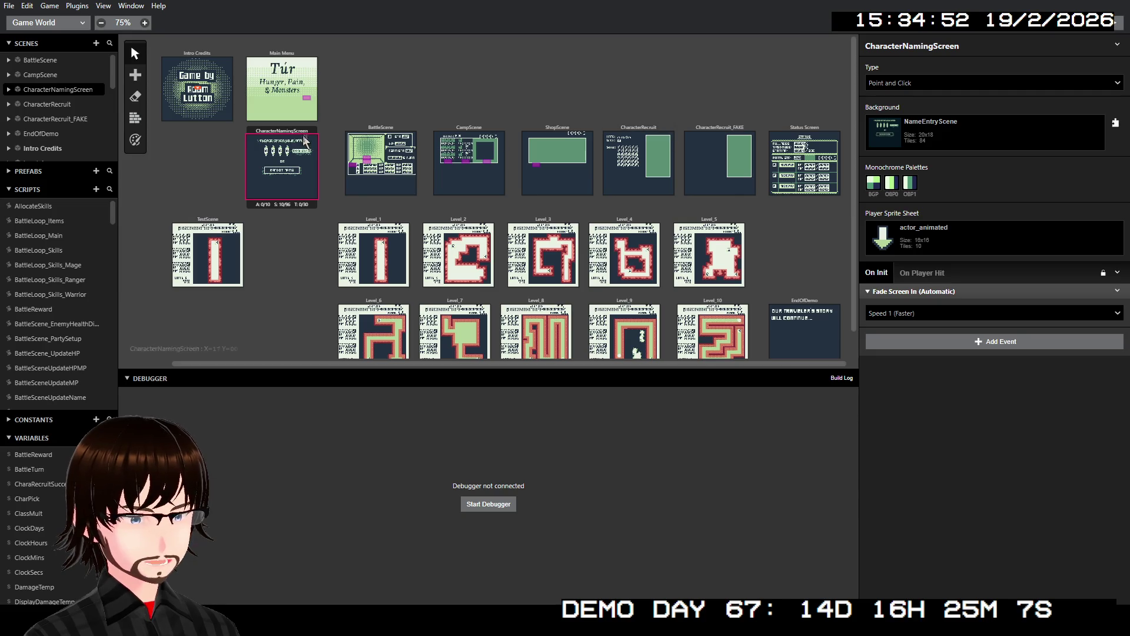
mouse_move(287, 130)
mouse_down()
mouse_move(352, 105)
mouse_move(383, 47)
mouse_up()
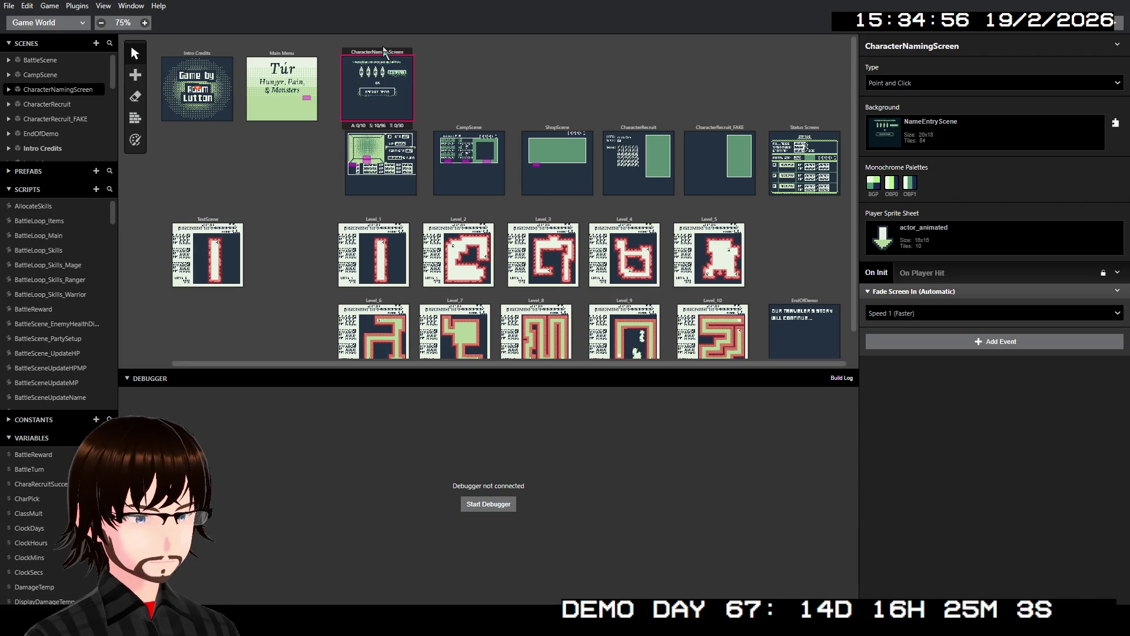
click(463, 80)
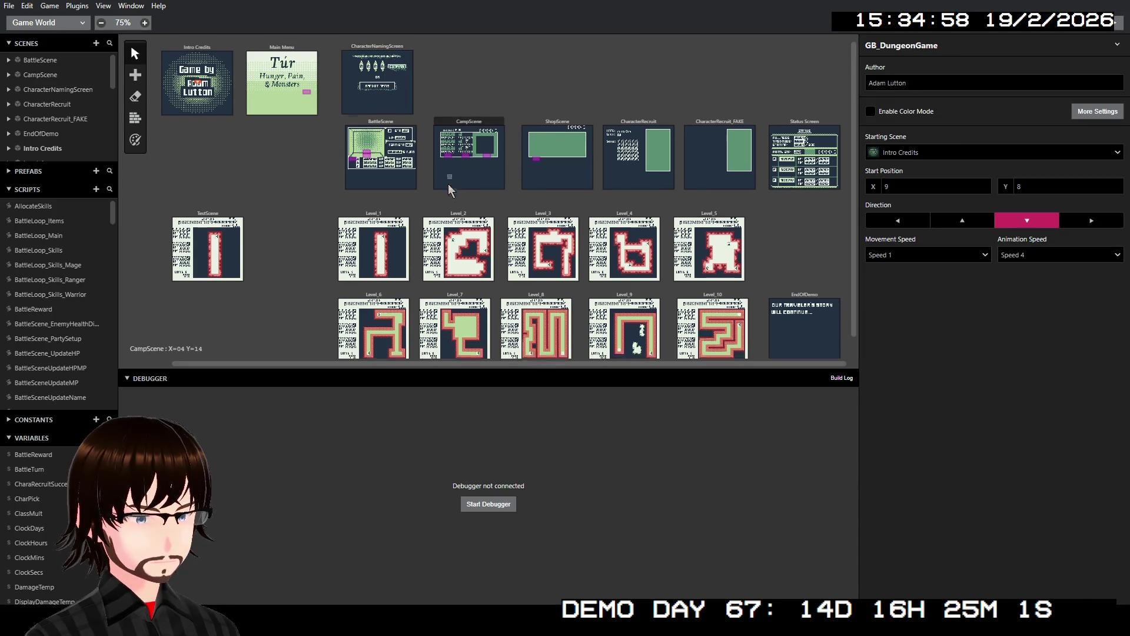
- Add a new Scene 22 to the right of CharacterNamingScreen
scroll(447, 97, up, 6)
scroll(448, 97, up, 2)
scroll(447, 97, left, 2)
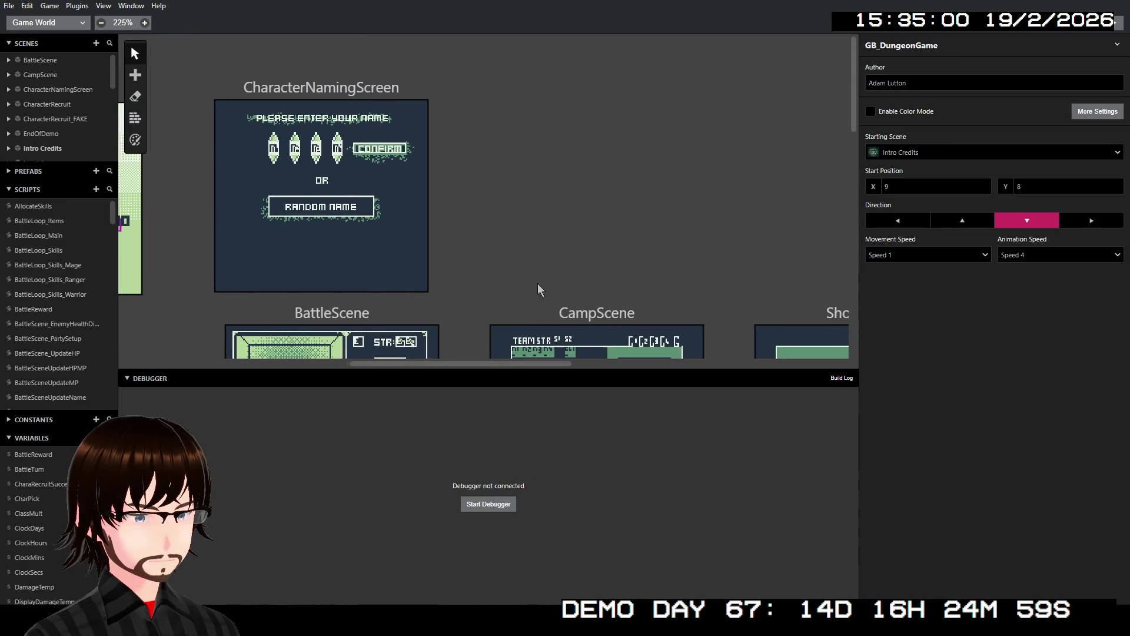
click(136, 76)
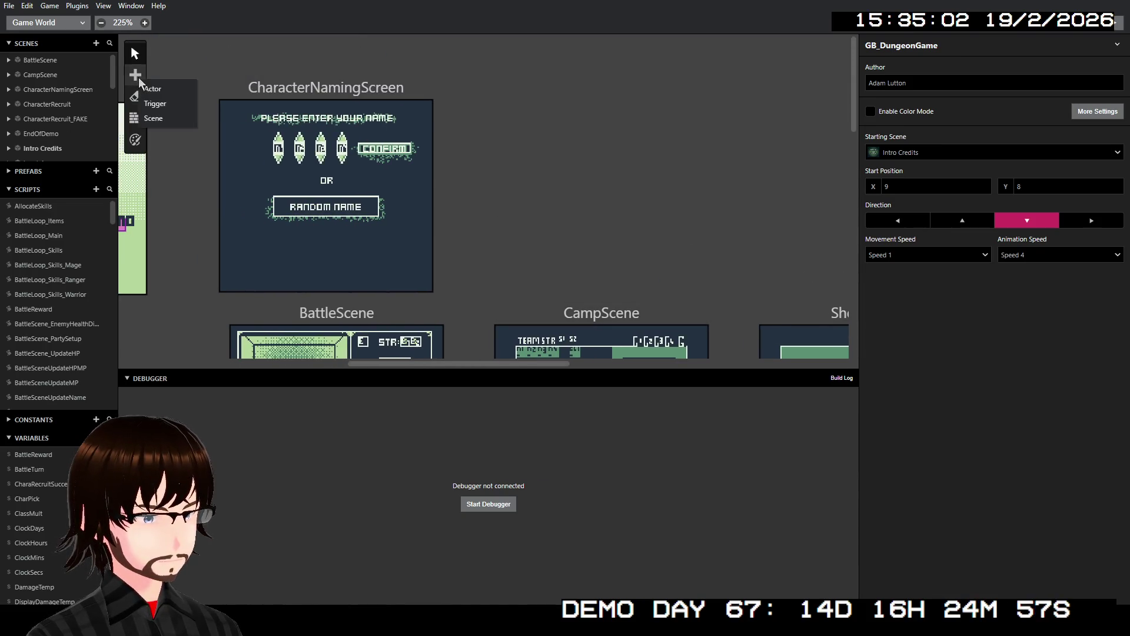
click(170, 119)
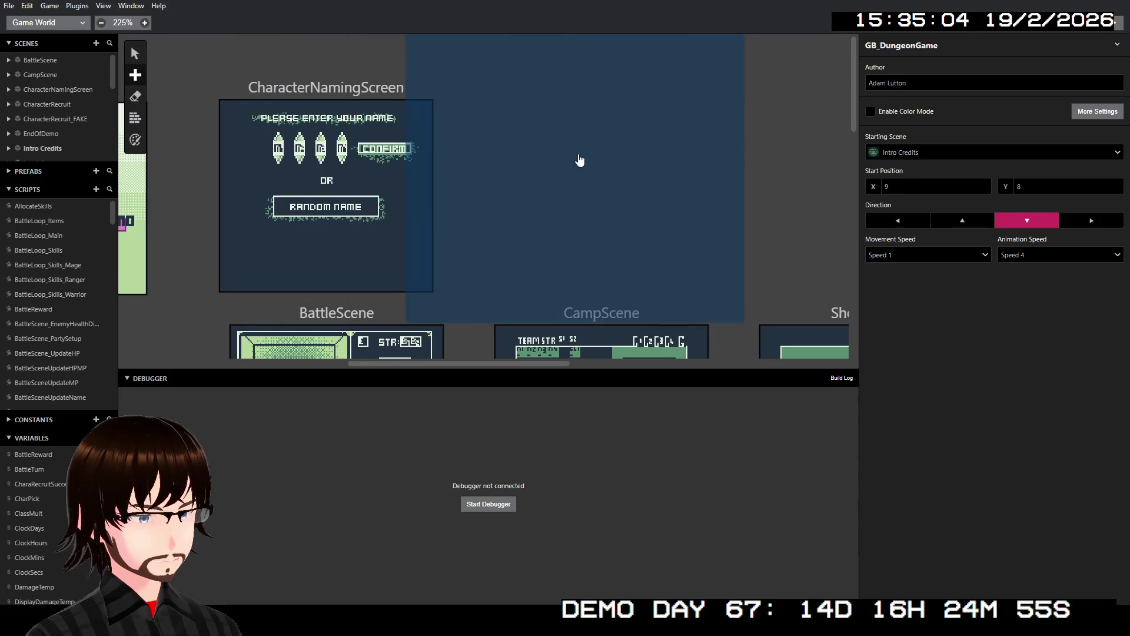
click(604, 102)
drag(525, 88, 606, 73)
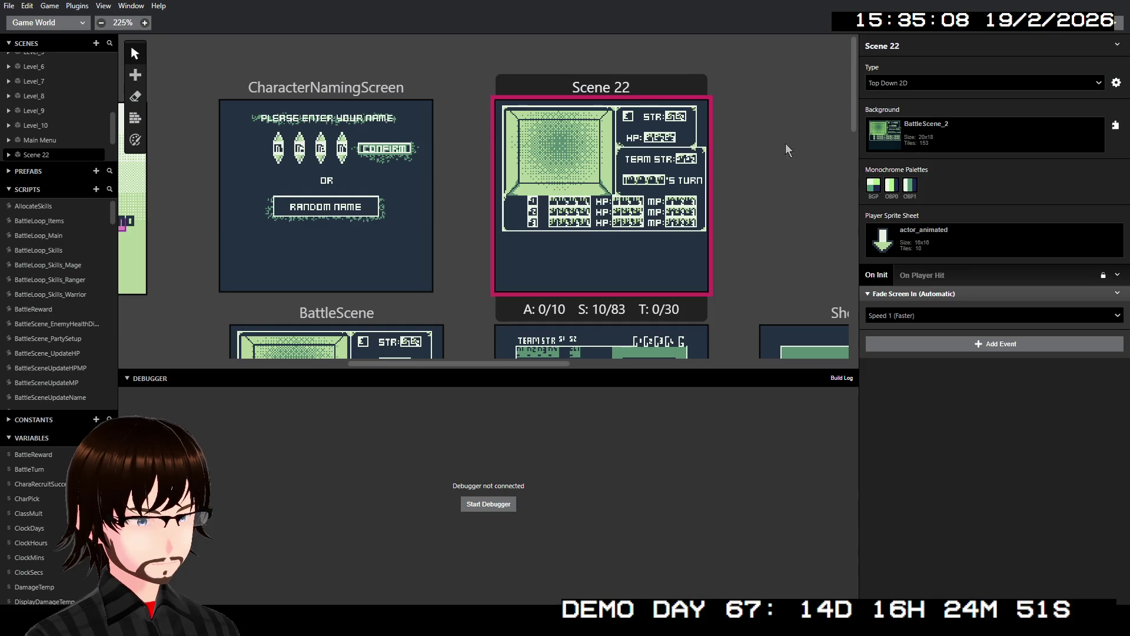
- Give Scene 22 the ClassChoiceScene background
click(954, 141)
scroll(1033, 216, down, 2)
scroll(1034, 218, up, 2)
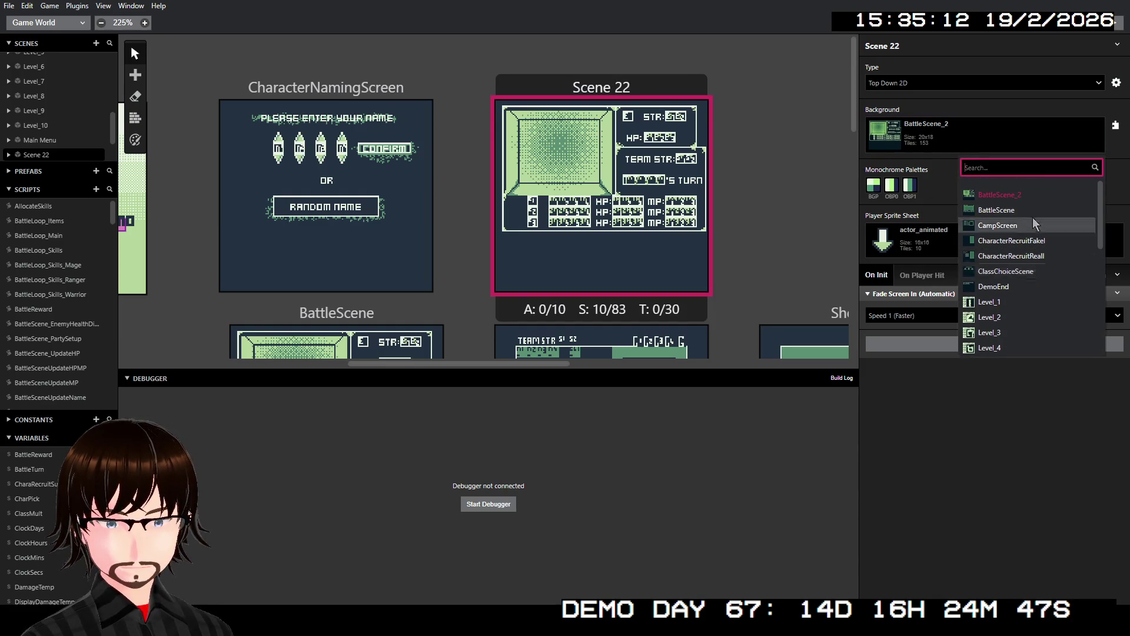
click(1009, 272)
click(430, 161)
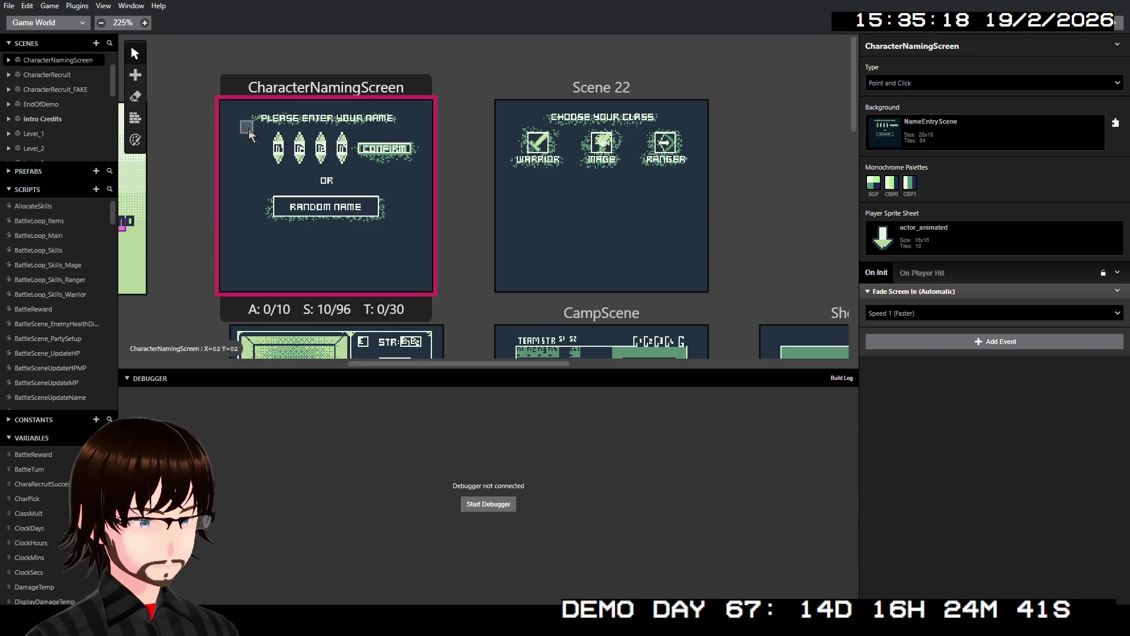
click(136, 81)
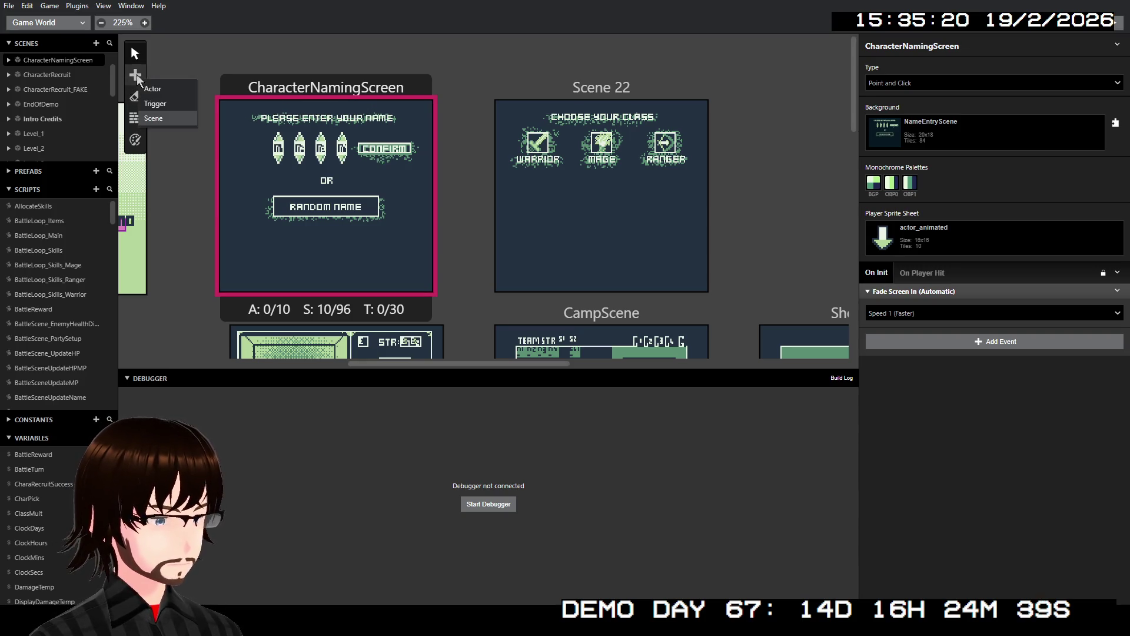
- Place triggers on the up arrows of all four letter slots
click(162, 104)
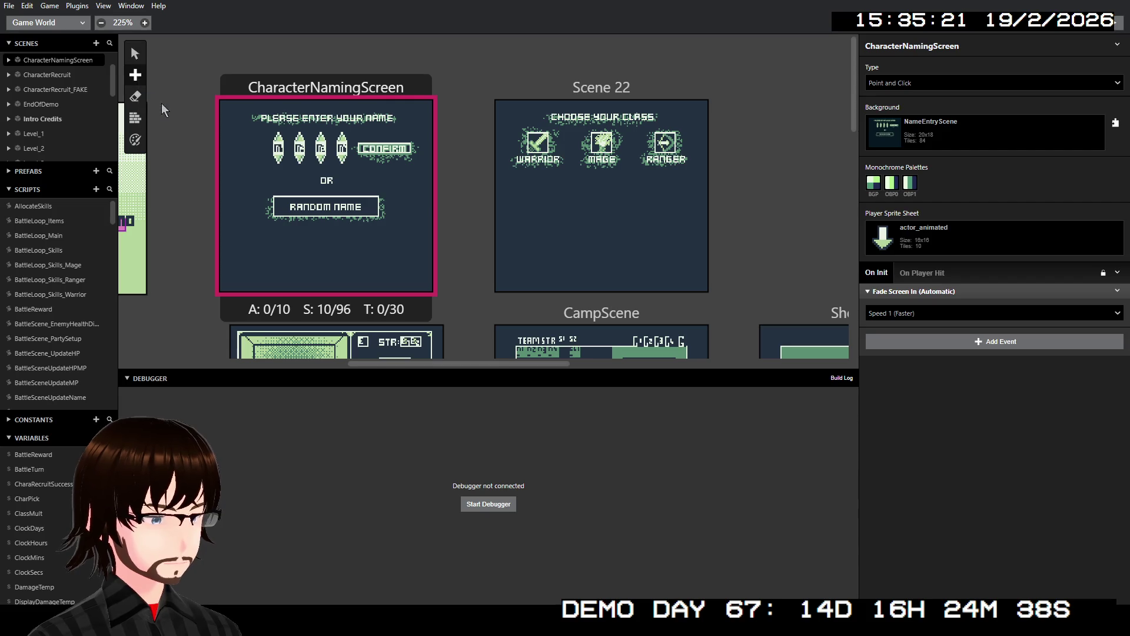
click(277, 139)
click(135, 75)
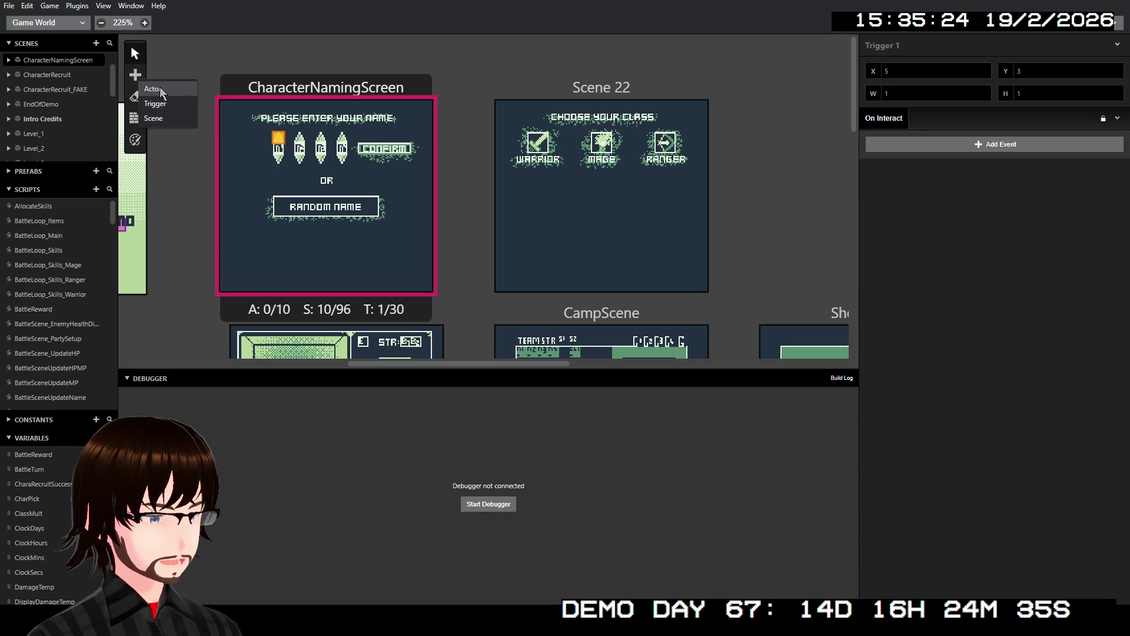
click(160, 104)
click(302, 144)
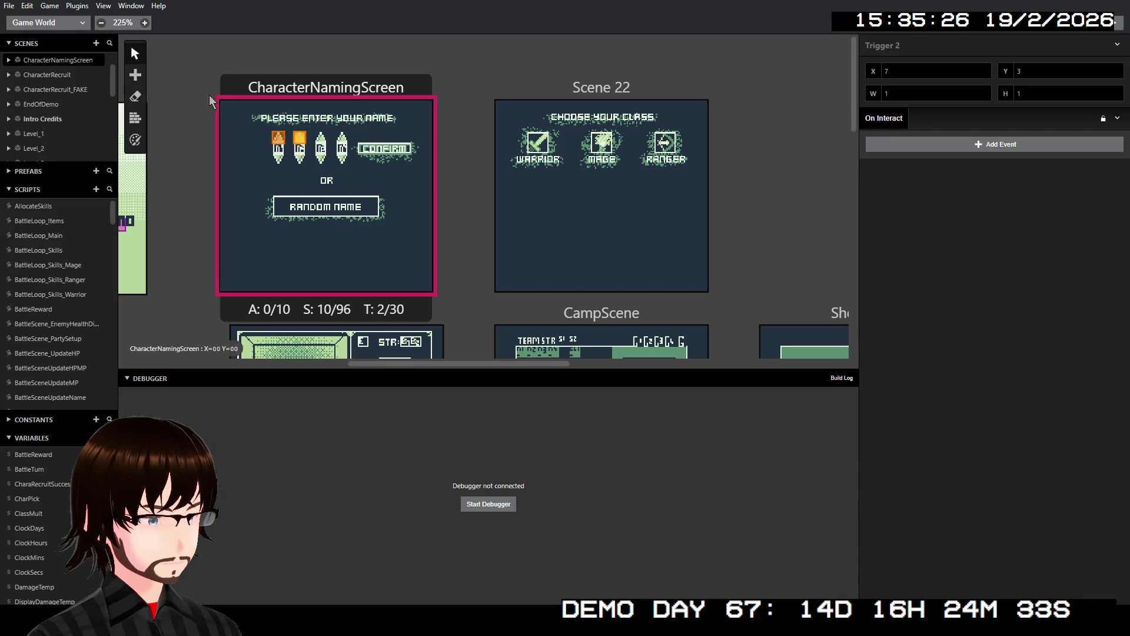
click(136, 76)
click(158, 104)
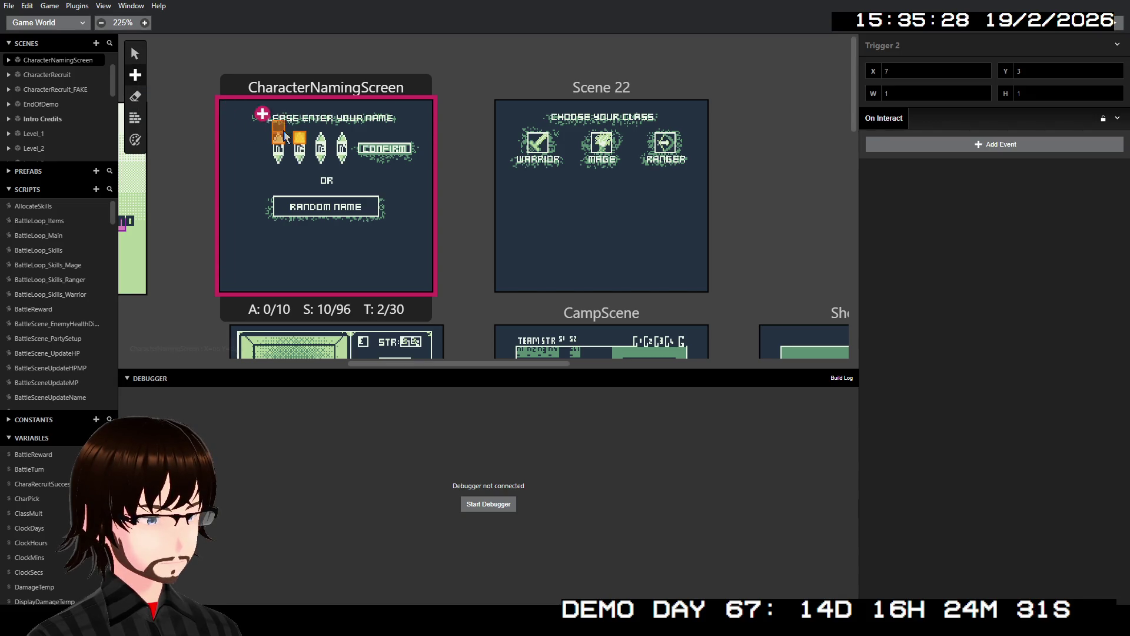
click(321, 141)
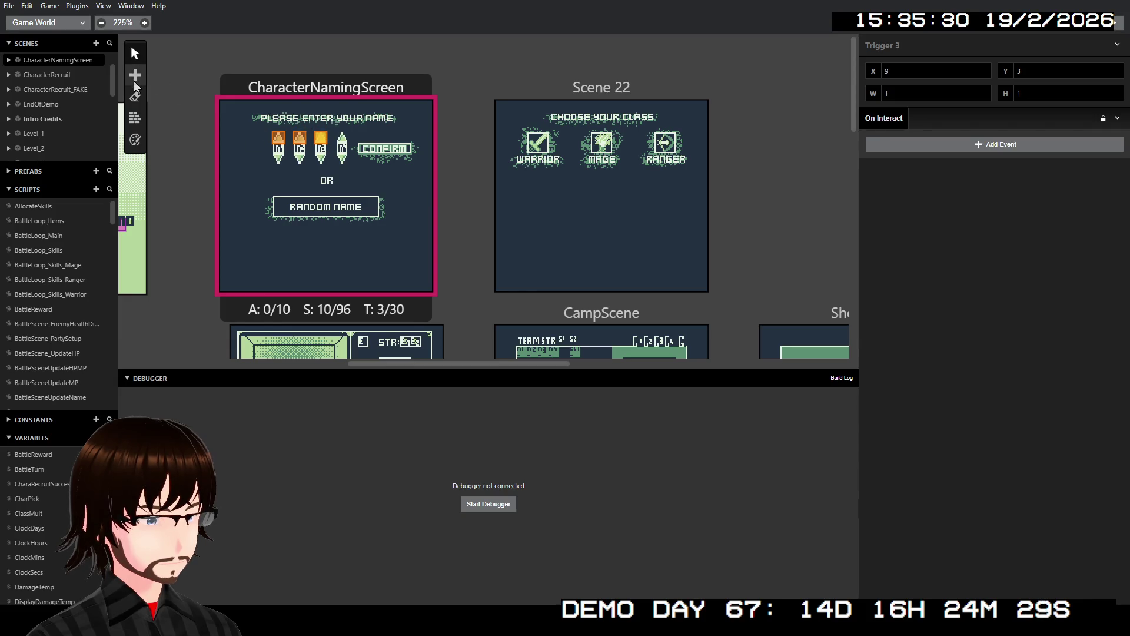
click(135, 75)
click(159, 104)
click(341, 141)
- Place triggers on the down arrows of all four letter slots
click(135, 75)
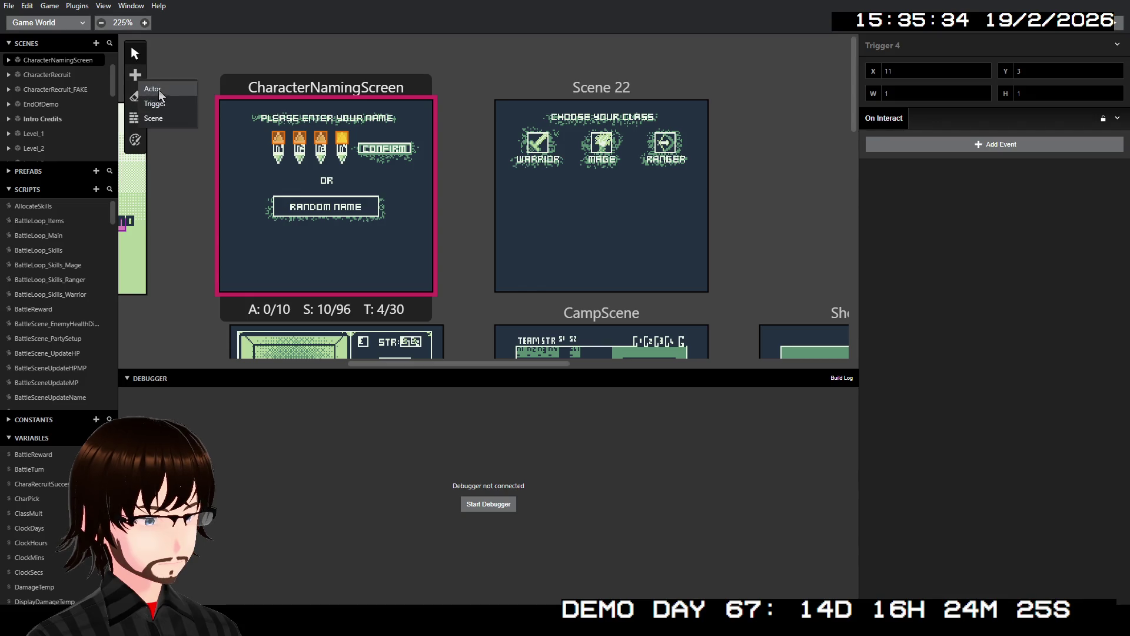
click(167, 100)
click(281, 161)
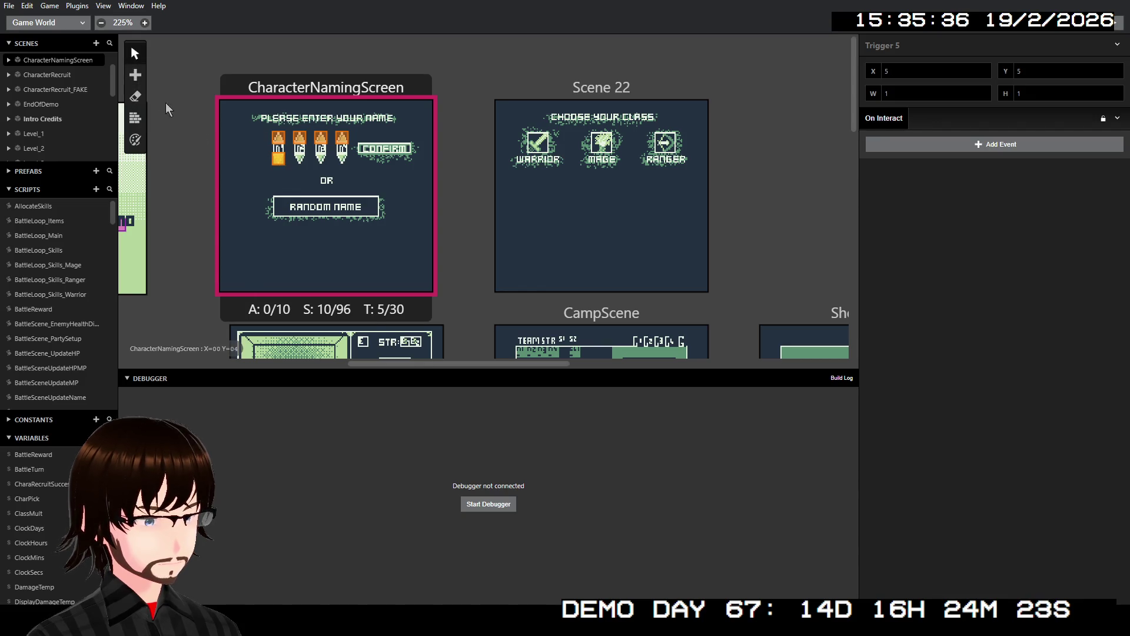
click(135, 74)
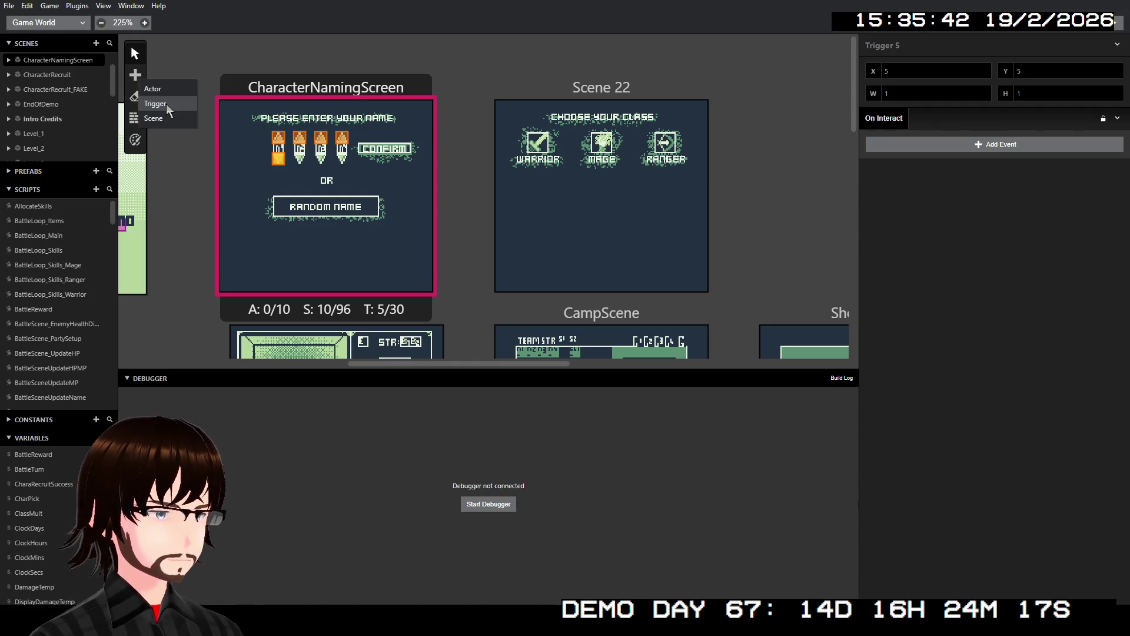
click(166, 103)
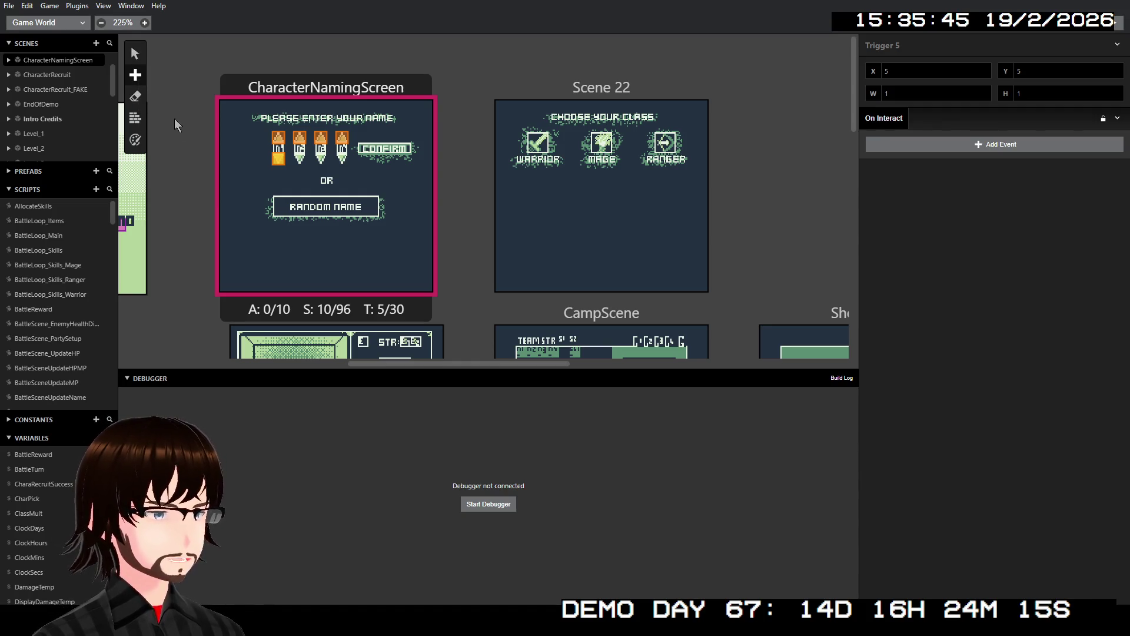
click(297, 163)
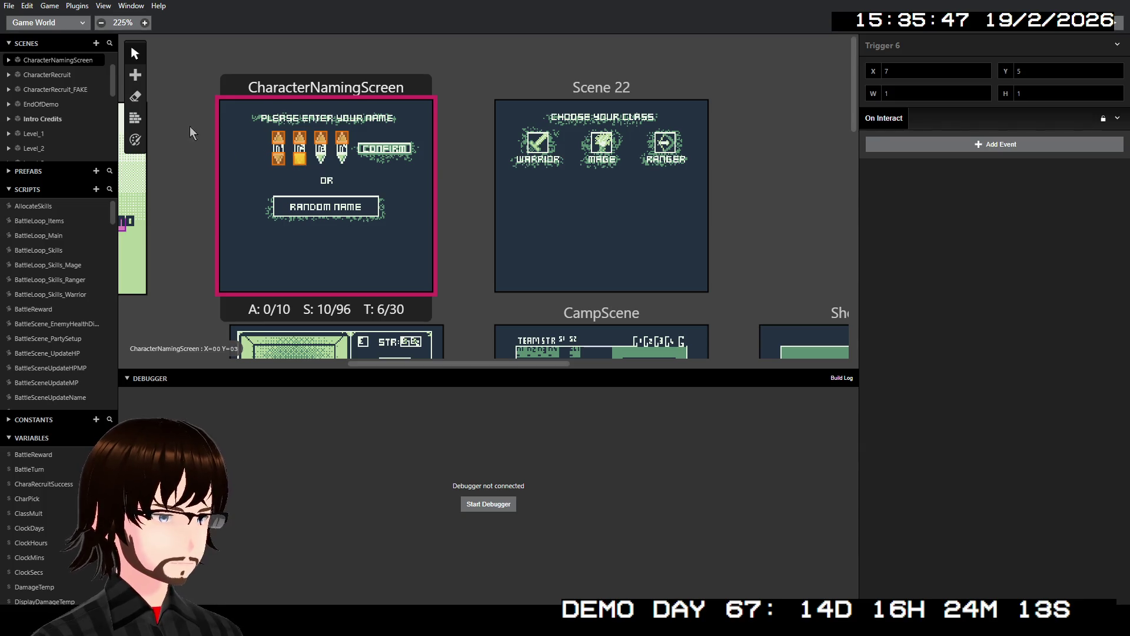
click(135, 75)
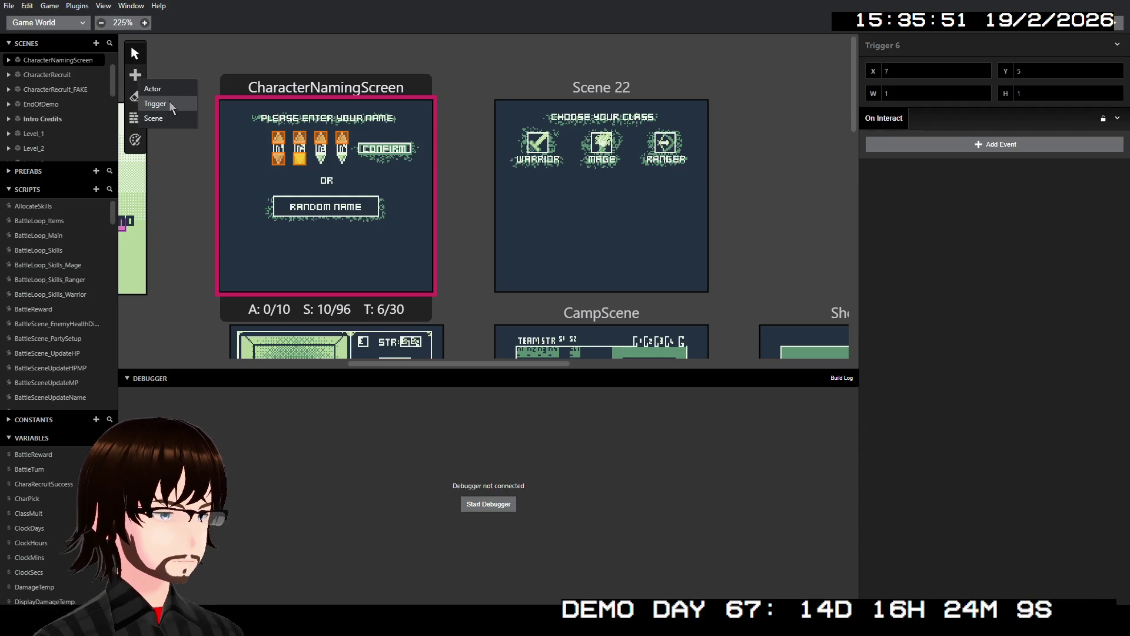
click(169, 104)
click(320, 160)
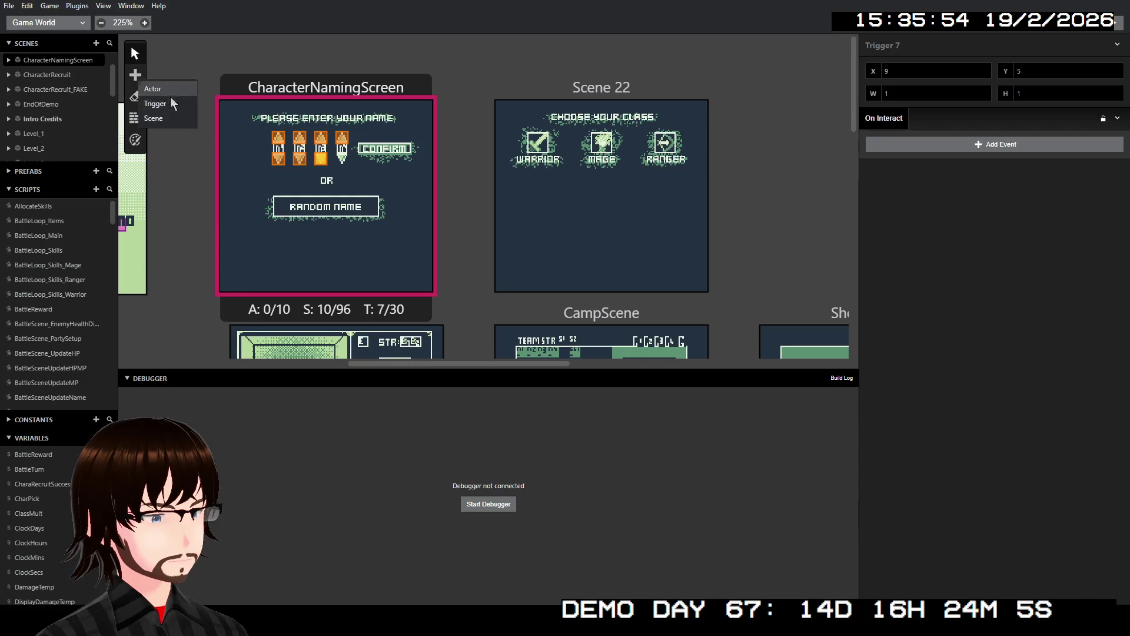
click(342, 159)
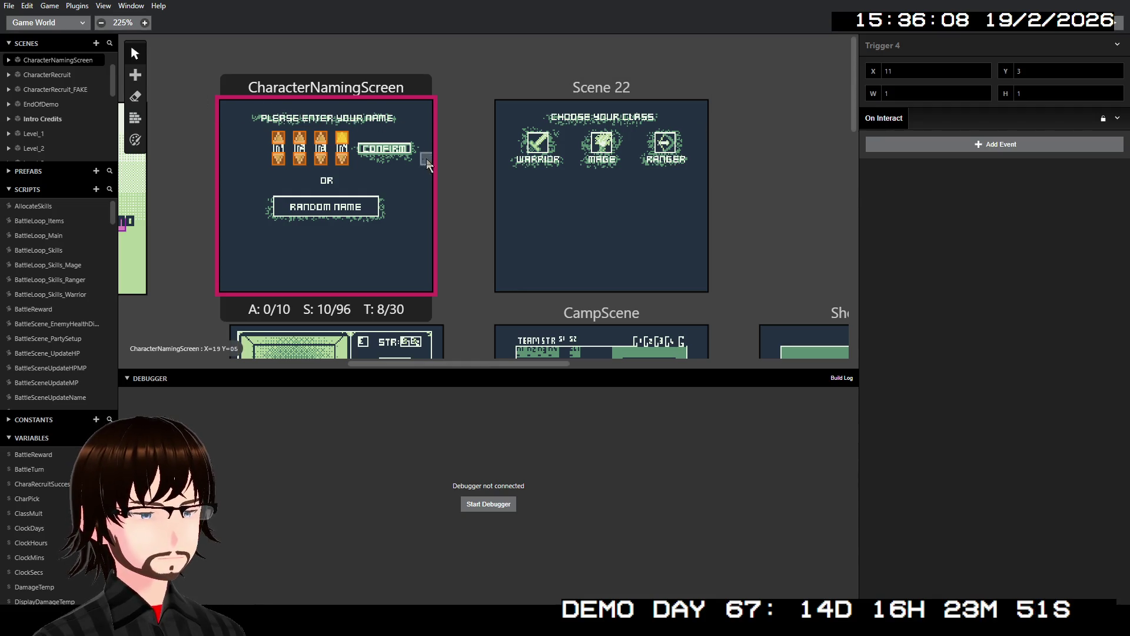
- Add a trigger on the CONFIRM button and stretch it to 5×1
mouse_move(137, 79)
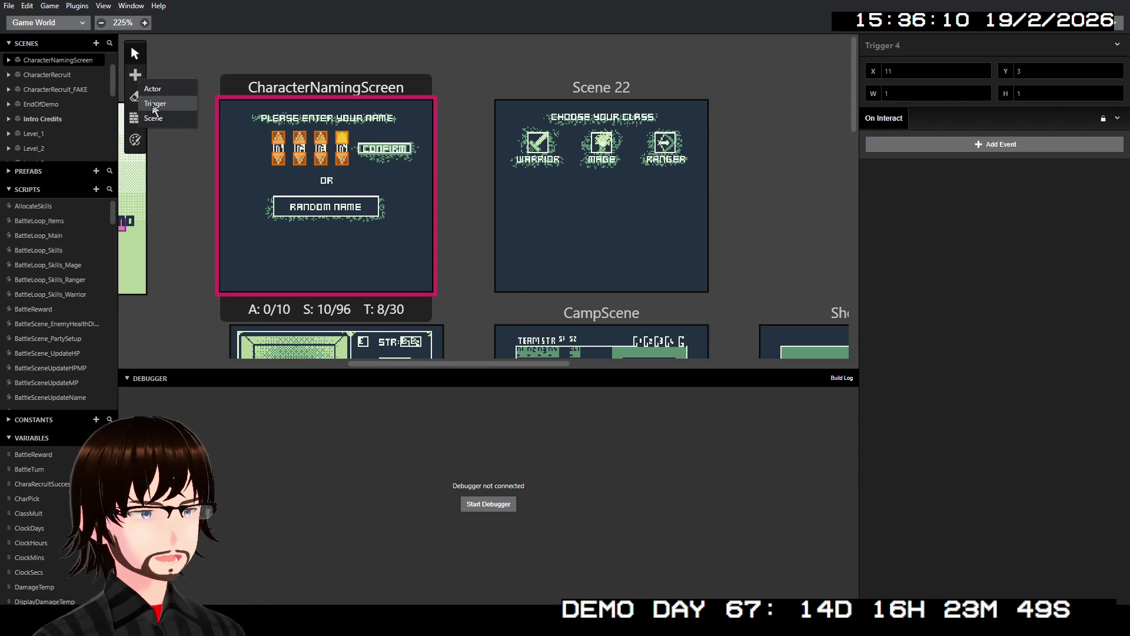
click(153, 105)
click(363, 148)
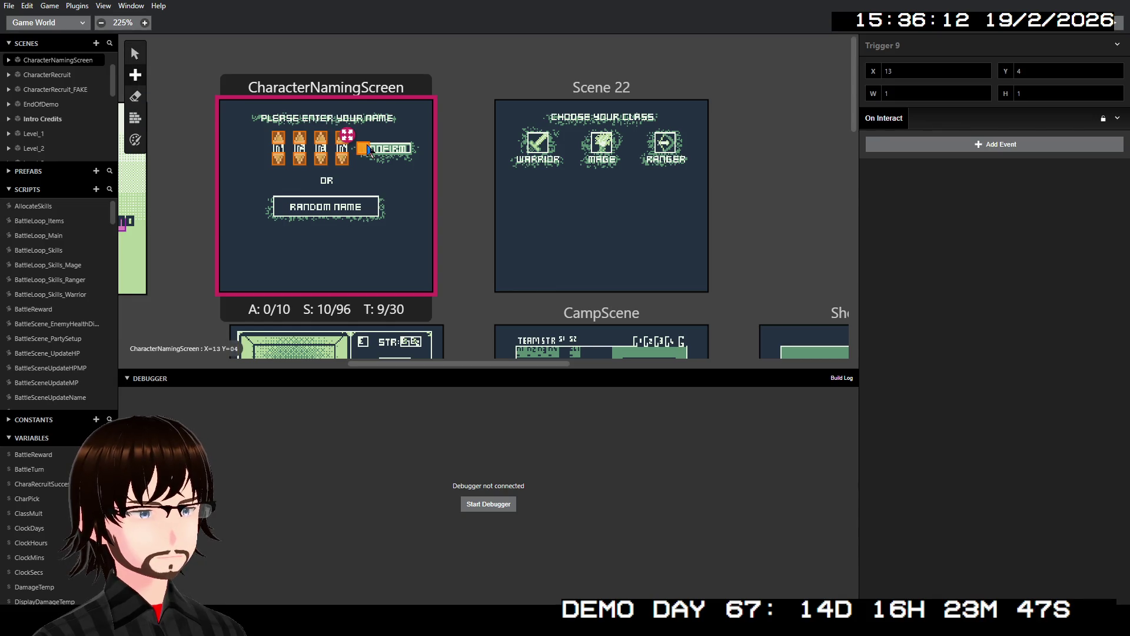
drag(368, 148, 410, 150)
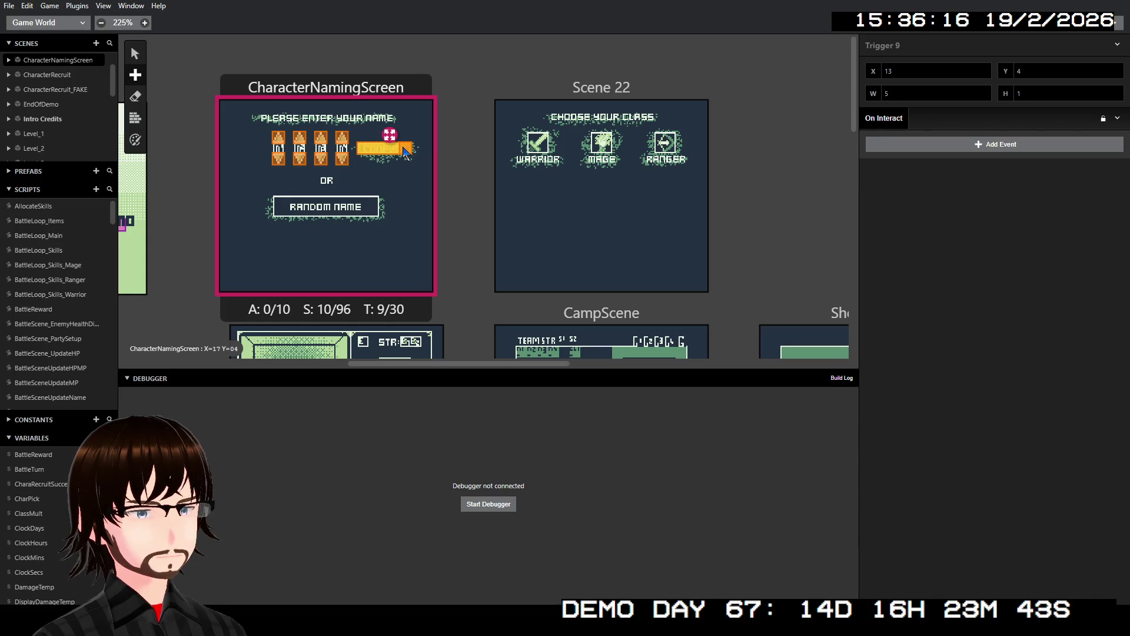
key(v)
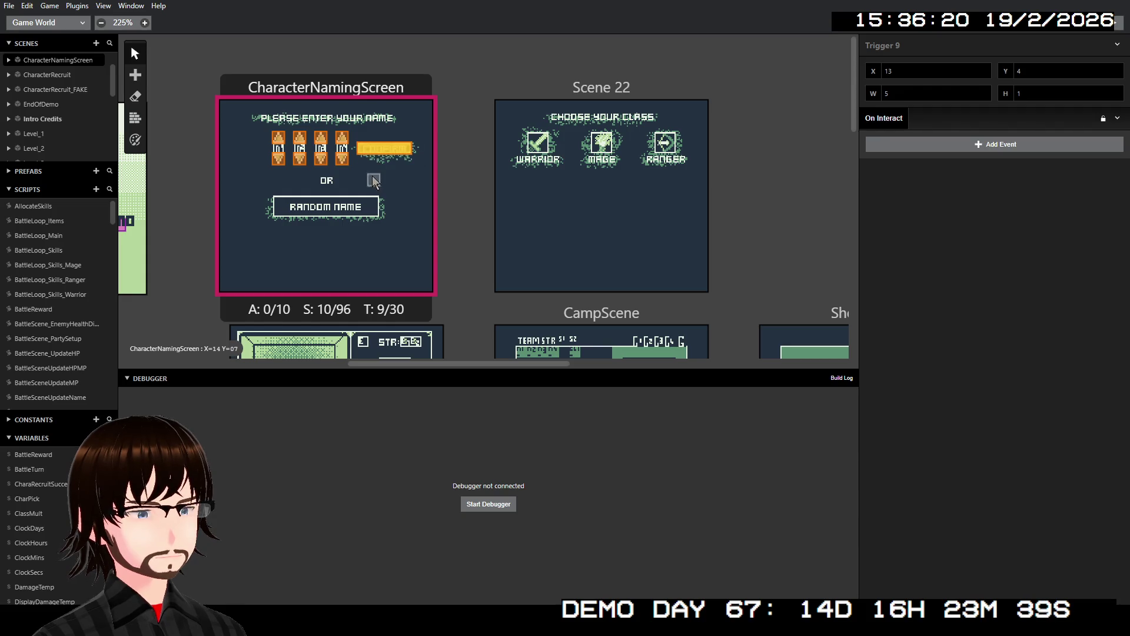
- Draw a 10×2 trigger over the RANDOM NAME button
click(135, 74)
click(155, 103)
drag(276, 201, 380, 216)
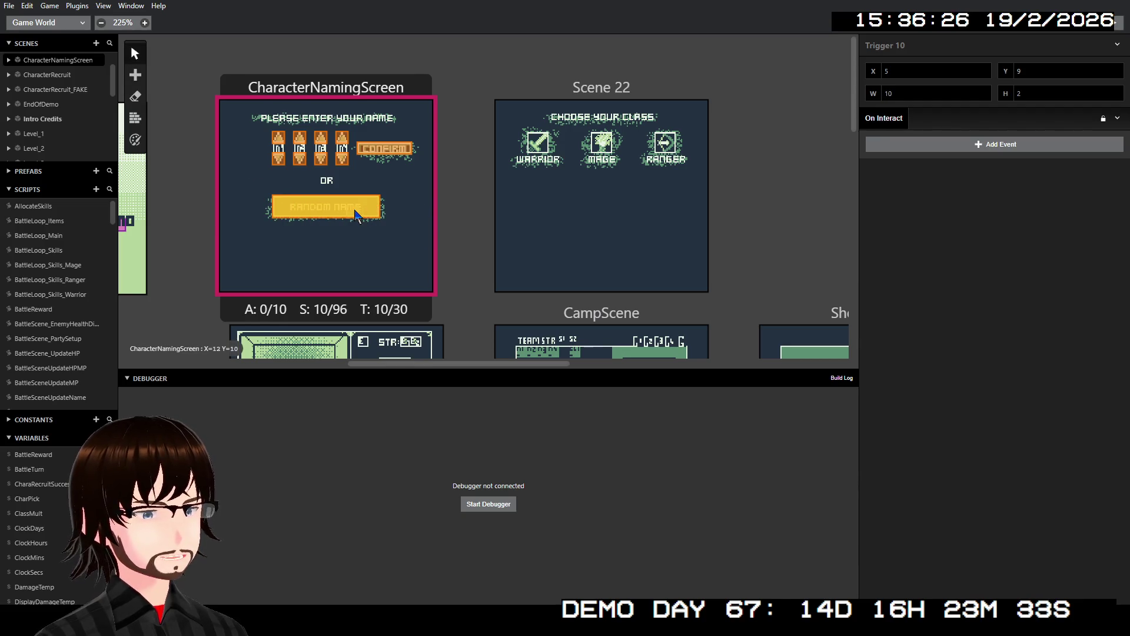
scroll(356, 215, left, 4)
scroll(503, 223, down, 1)
scroll(471, 218, up, 1)
scroll(441, 238, left, 2)
scroll(465, 200, right, 5)
scroll(460, 180, right, 5)
scroll(460, 176, left, 4)
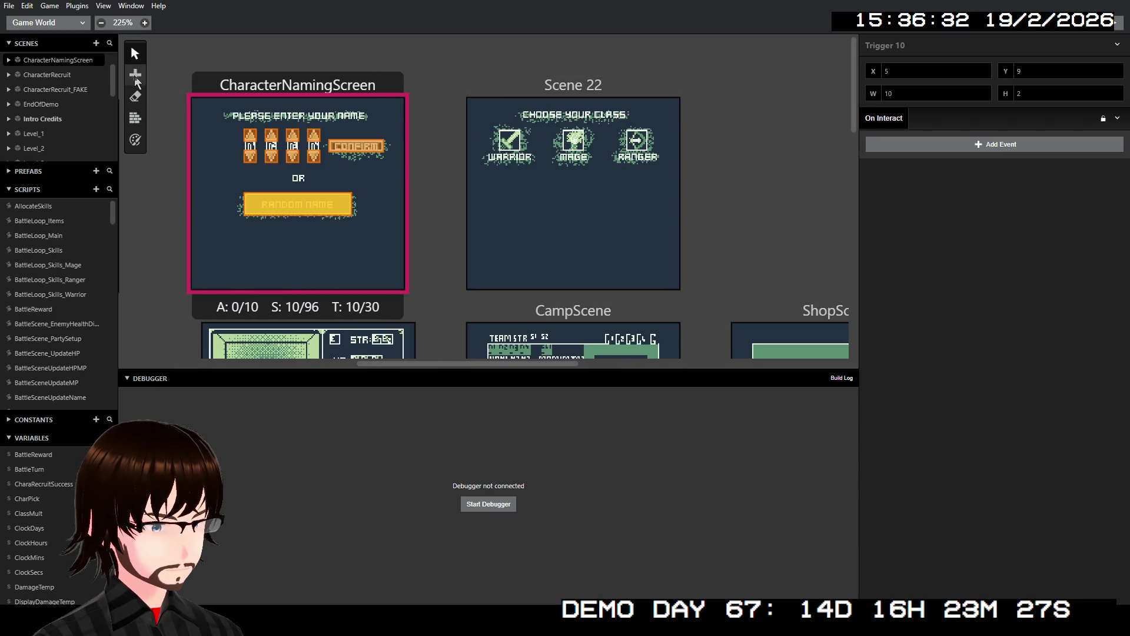
- Add 2×2 triggers on the Warrior, Mage and Ranger icons in Scene 22
mouse_move(135, 76)
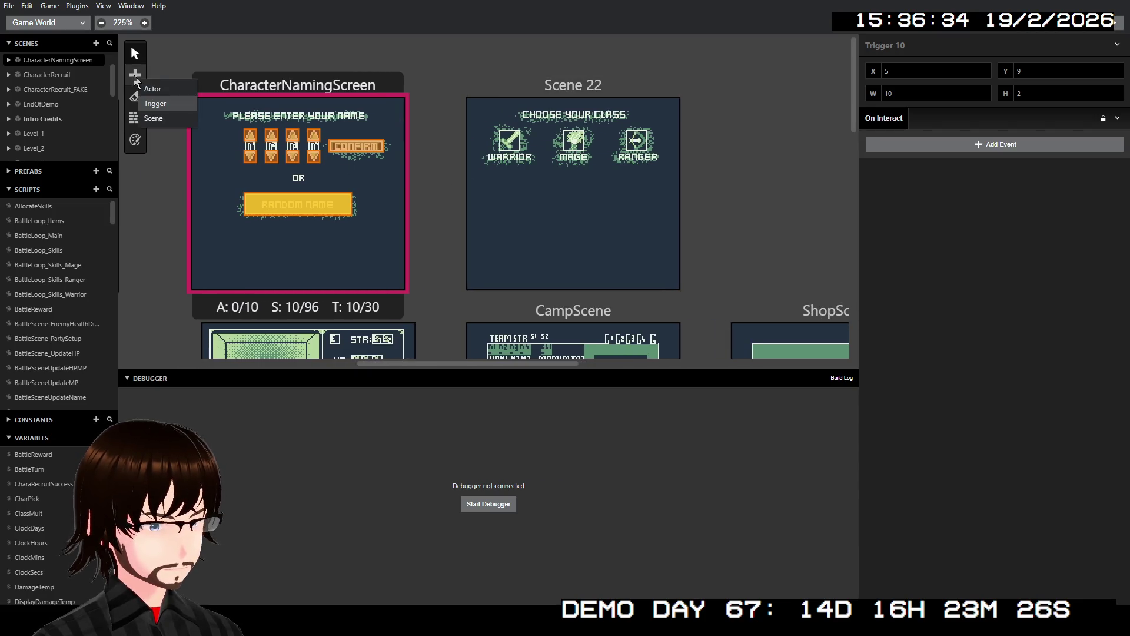
click(170, 101)
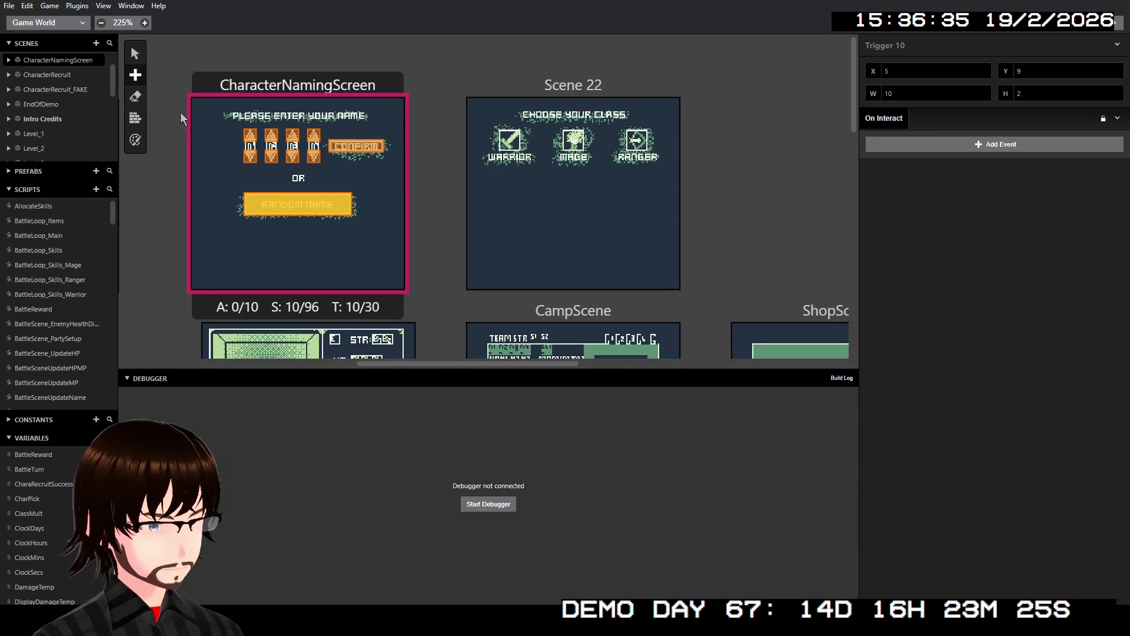
click(507, 139)
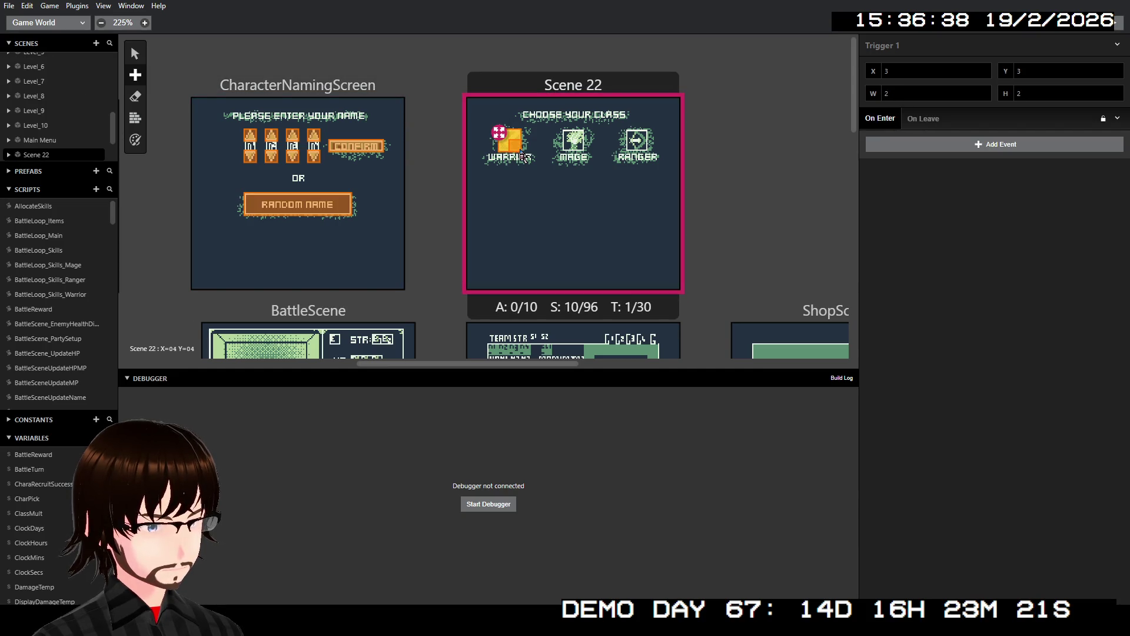
mouse_move(135, 75)
click(154, 103)
click(567, 137)
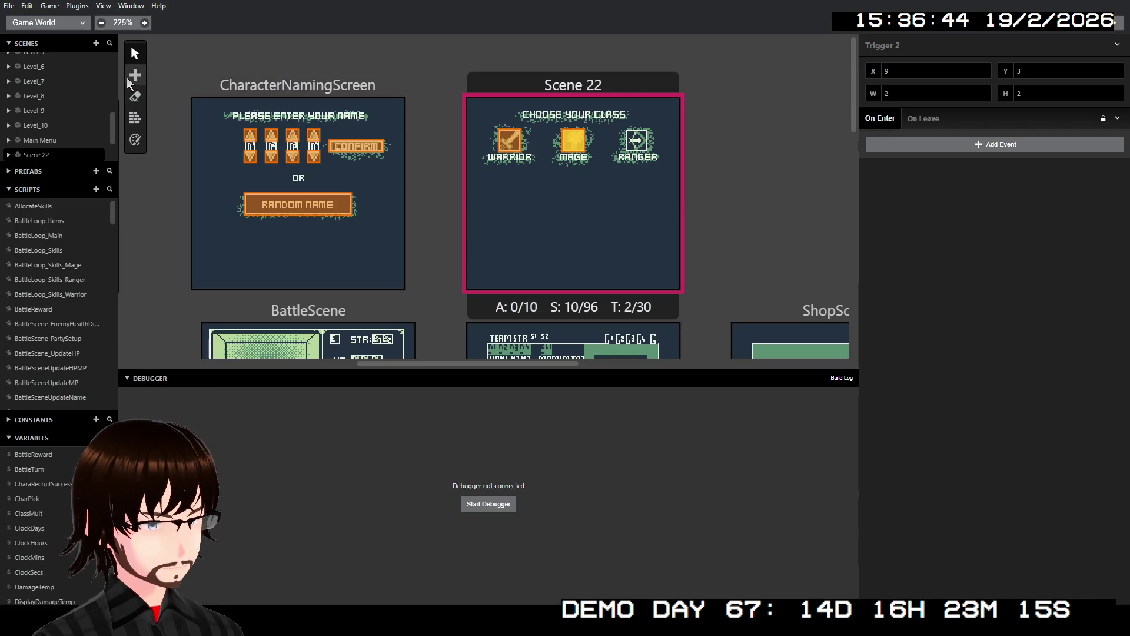
mouse_move(129, 80)
click(155, 104)
click(634, 136)
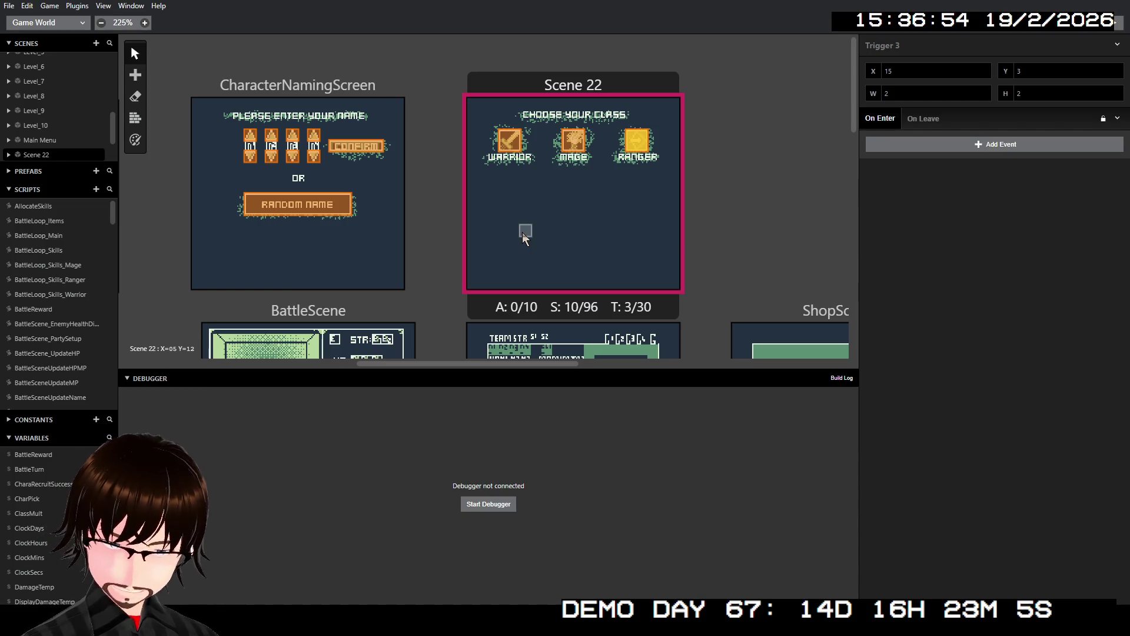
scroll(522, 232, down, 1)
- Select CharacterNamingScreen and inspect the trigger on the first letter's up arrow
scroll(520, 243, up, 1)
scroll(383, 221, left, 5)
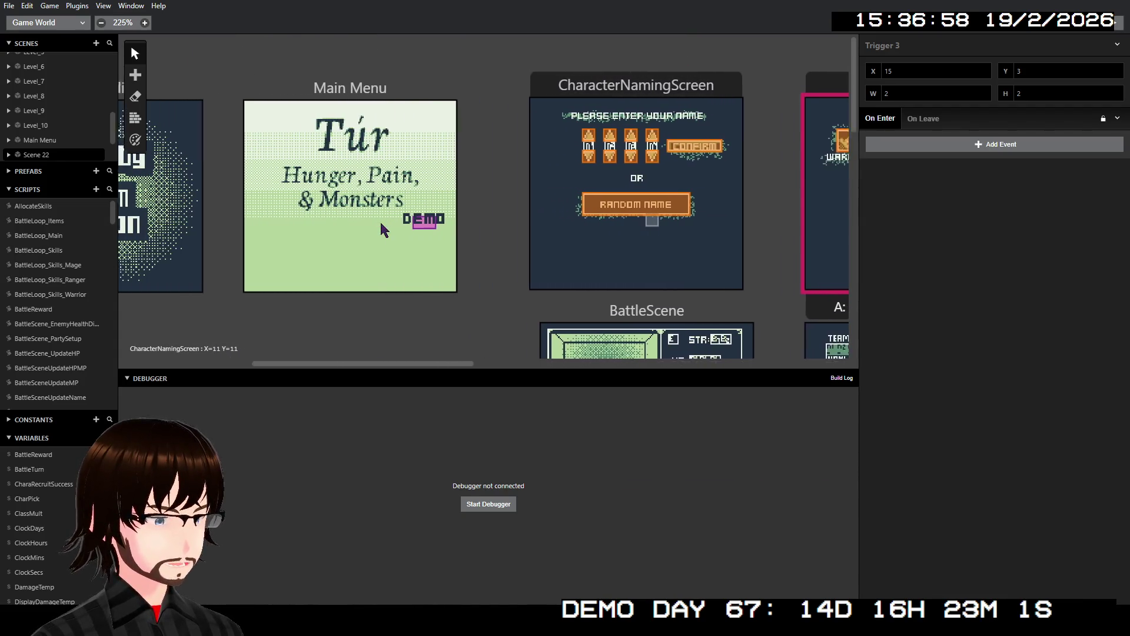
scroll(372, 207, right, 5)
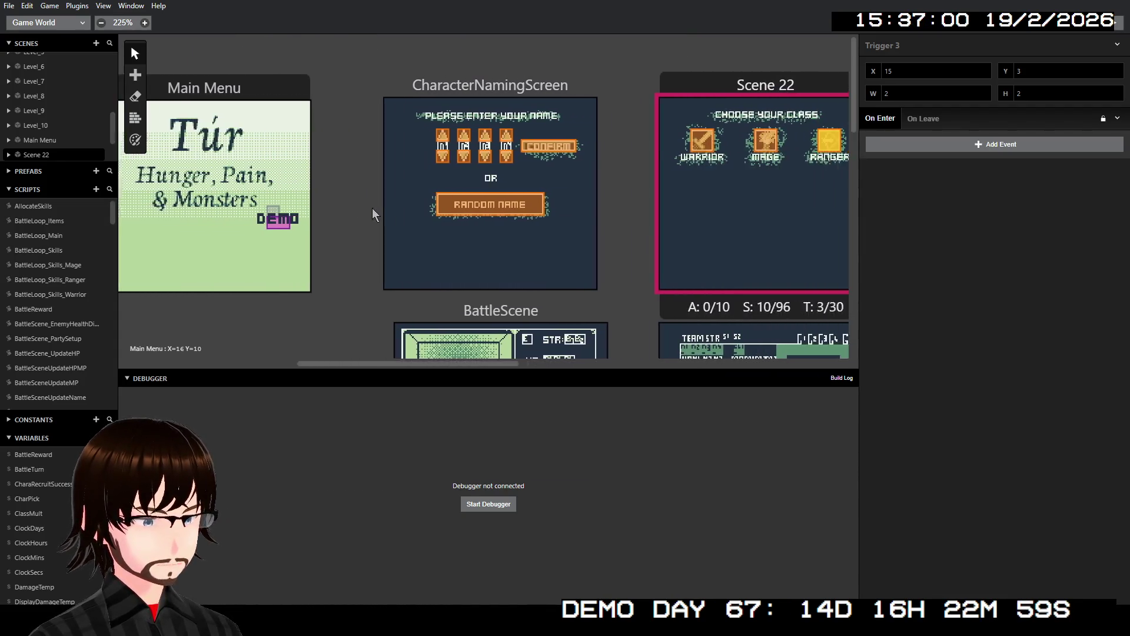
click(441, 109)
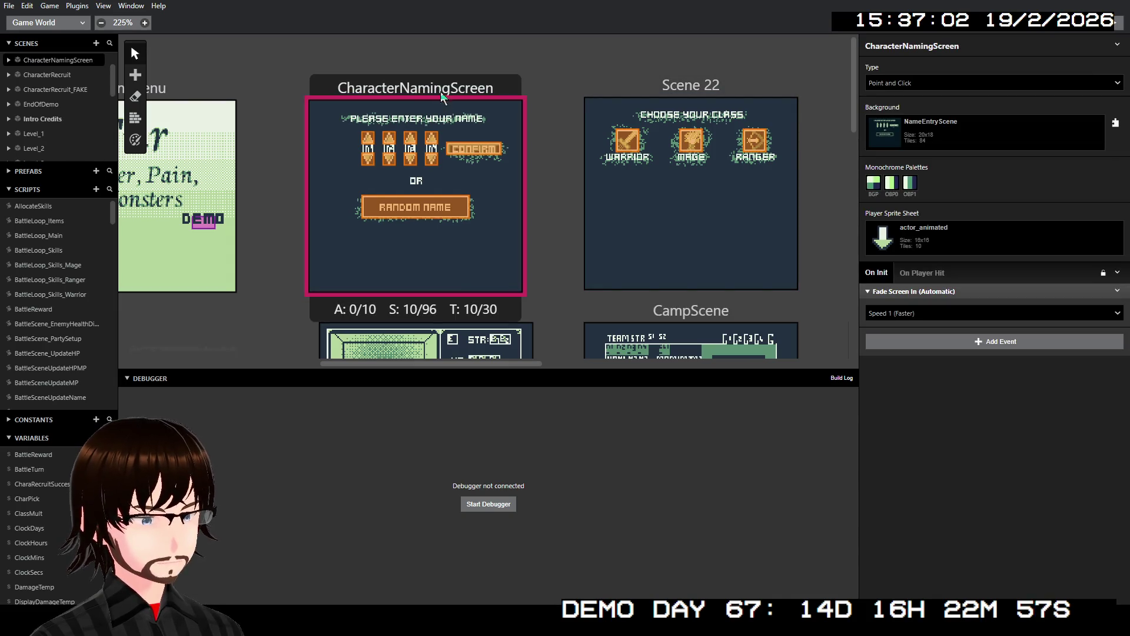
drag(440, 95, 440, 72)
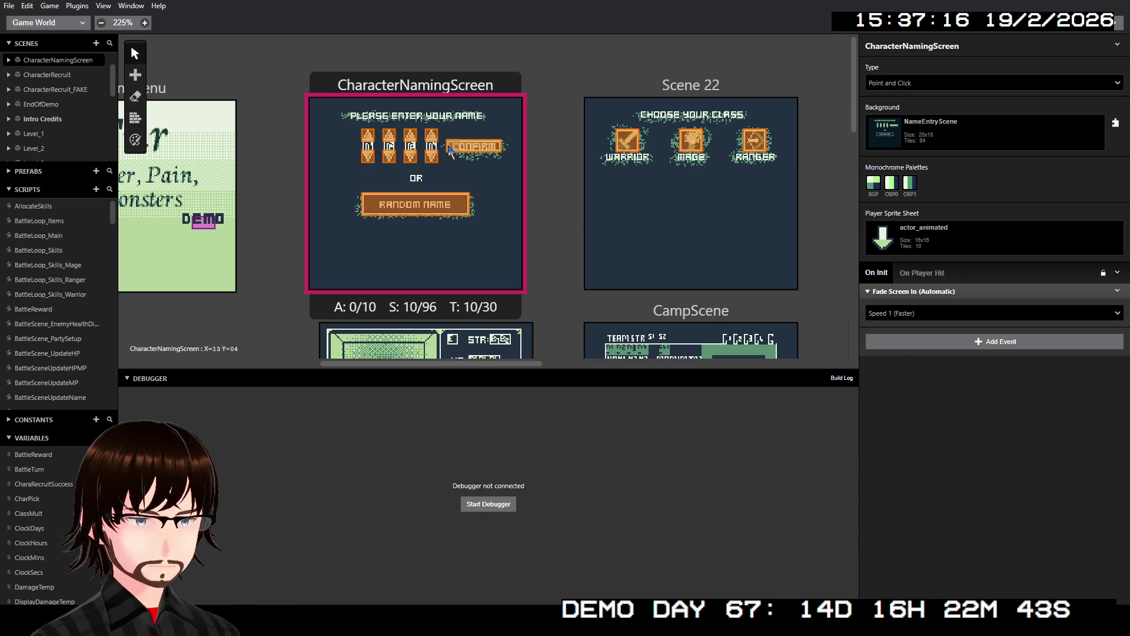
click(368, 136)
click(368, 136)
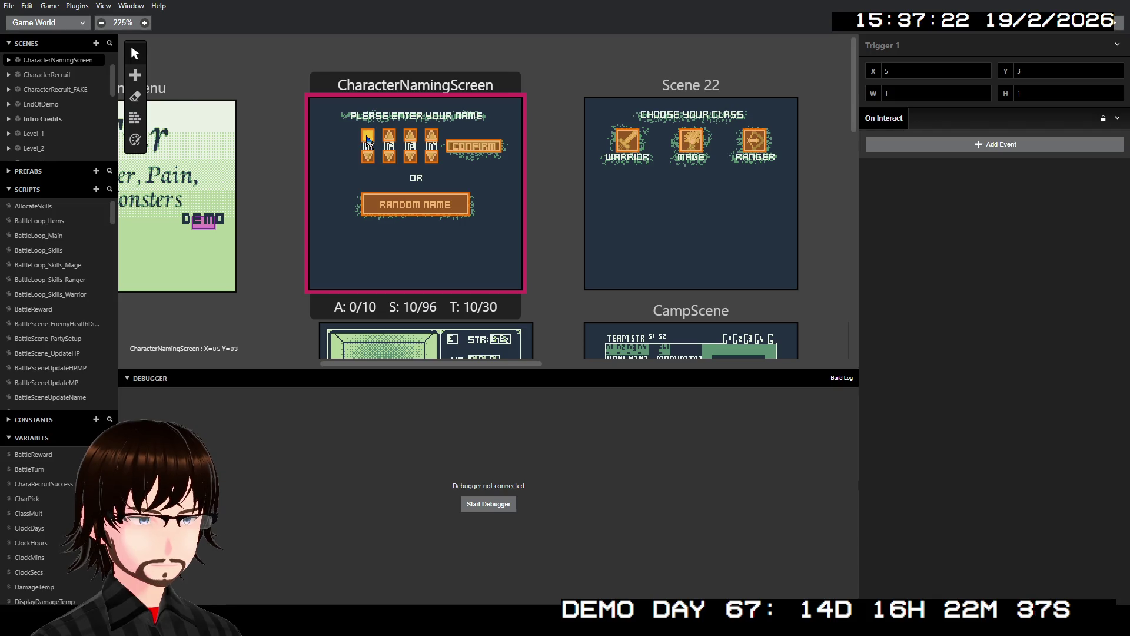
click(369, 138)
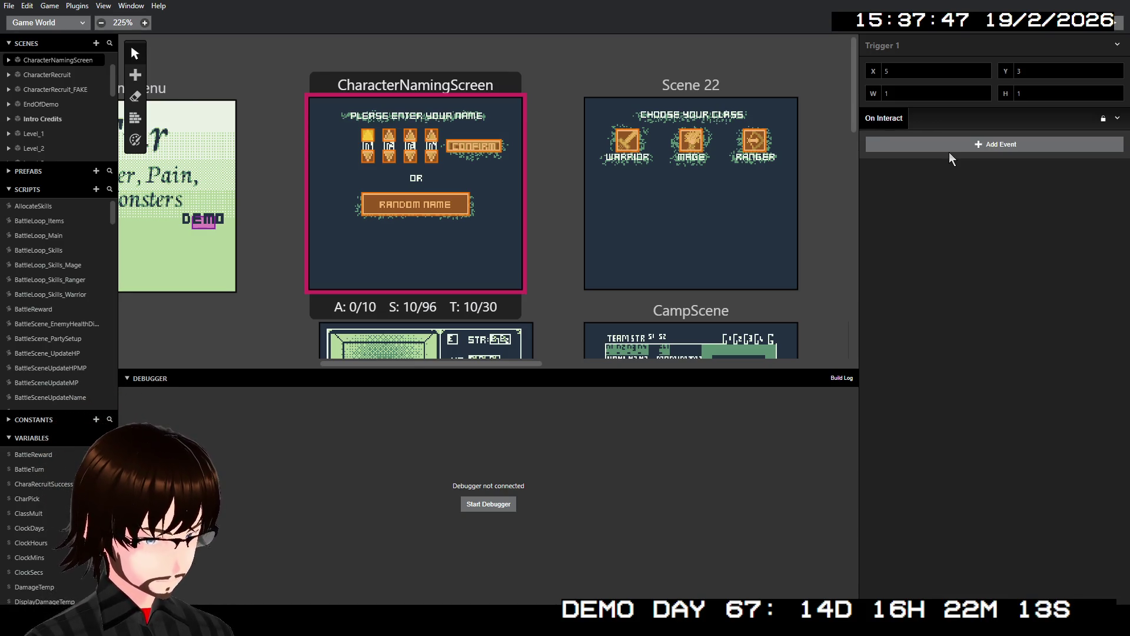
- Review CharacterNamingScreen's properties, then open the Main Menu scene's properties and On Init script
click(352, 90)
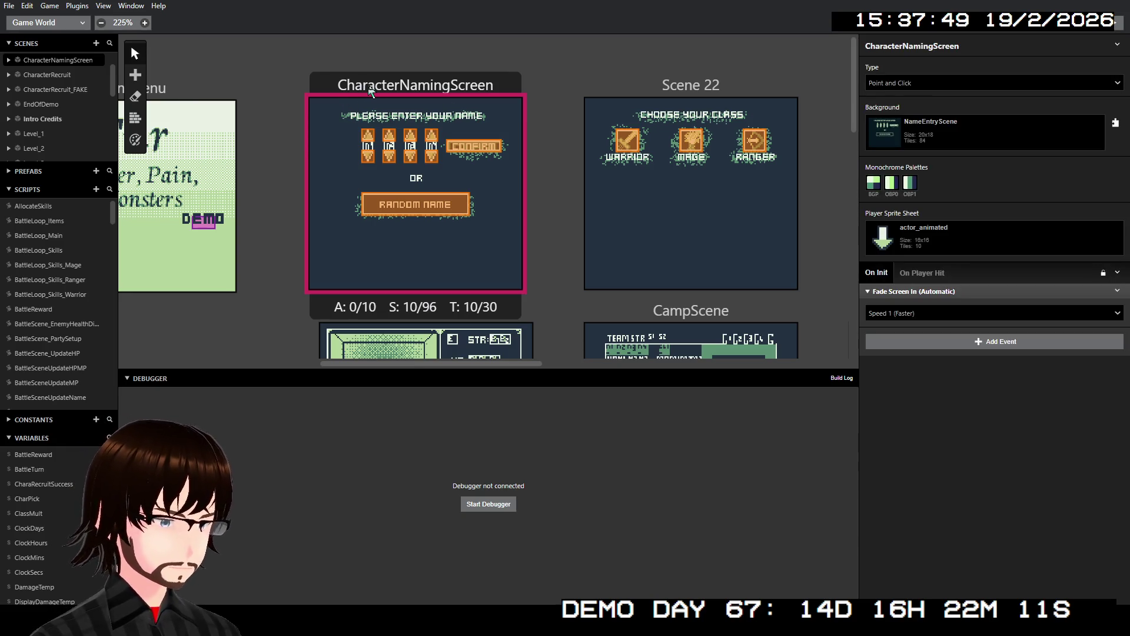
click(924, 343)
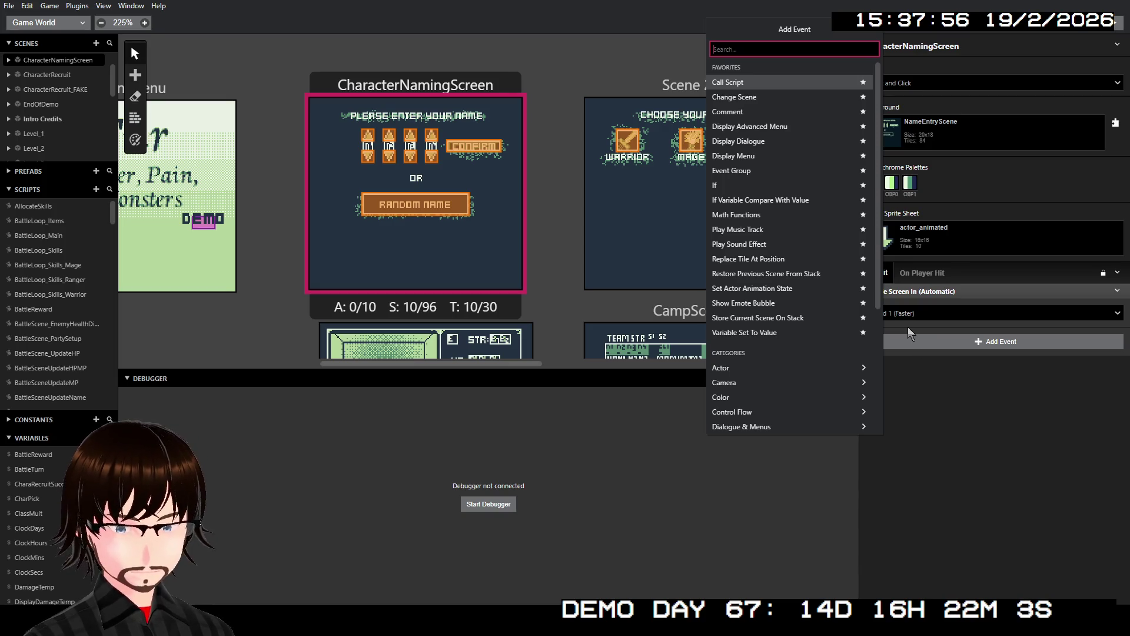
click(183, 87)
click(184, 87)
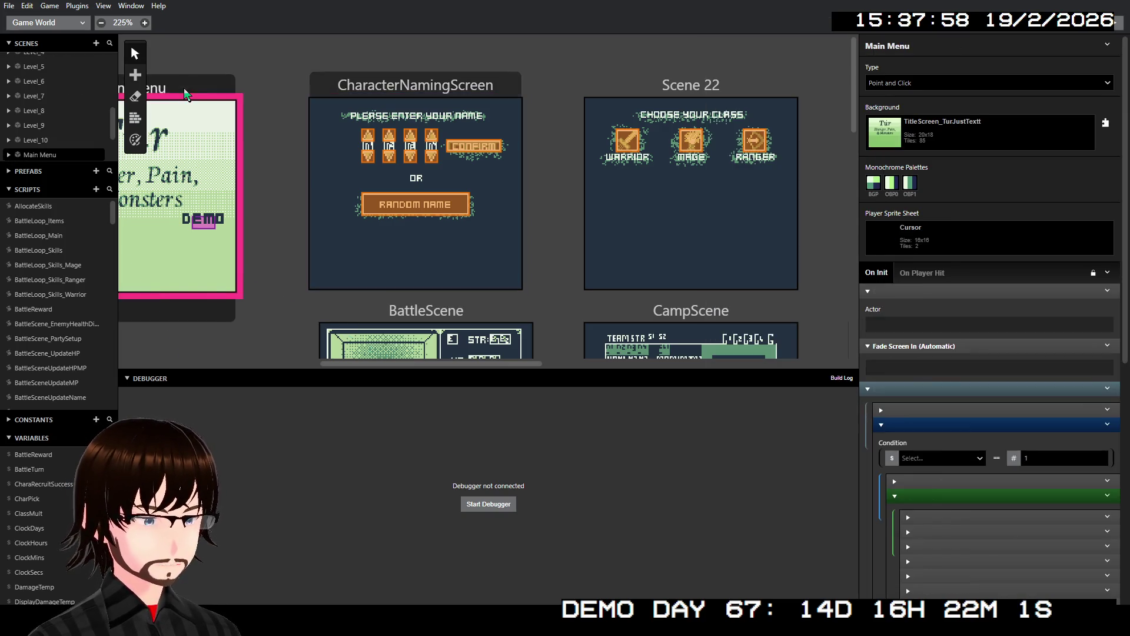
- Multi-select $PlayerName1 through $PlayerName4 in Main Menu's On Init, copy them, and reselect CharacterNamingScreen
scroll(977, 407, down, 3)
scroll(977, 406, down, 1)
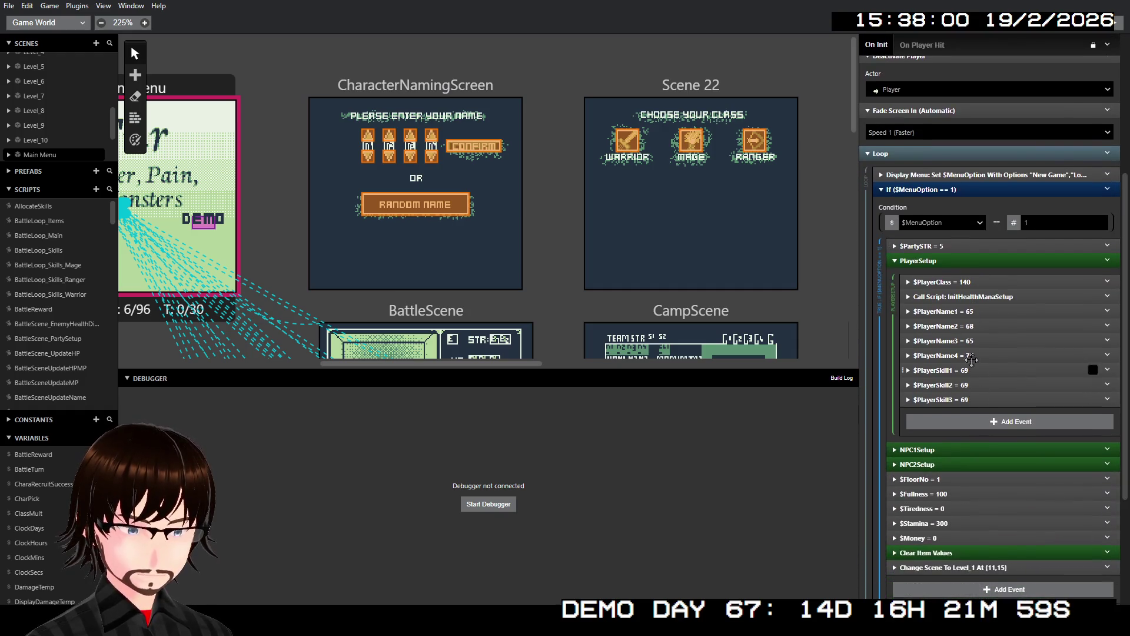
click(970, 313)
shift+click(971, 326)
shift+click(976, 340)
shift+click(977, 355)
right_click(976, 353)
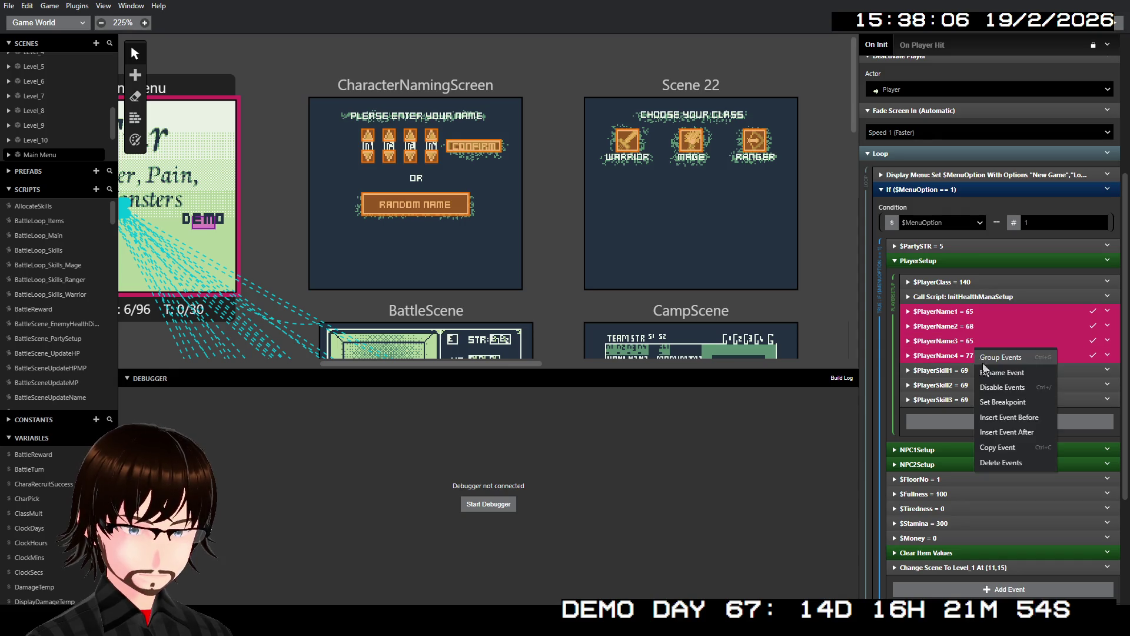
click(1005, 447)
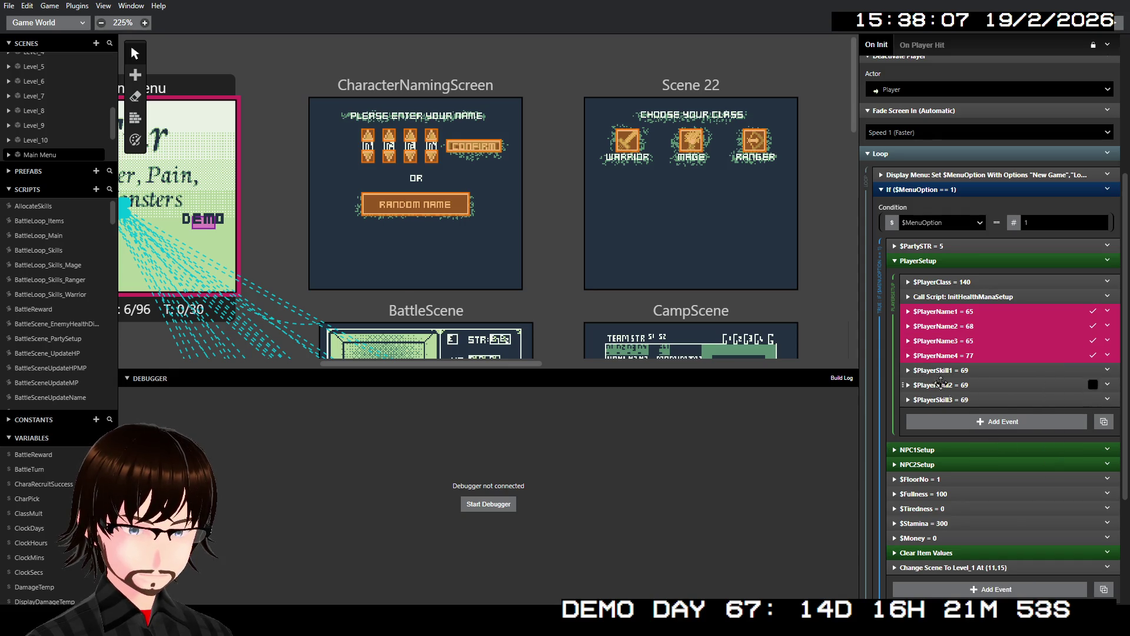
click(443, 89)
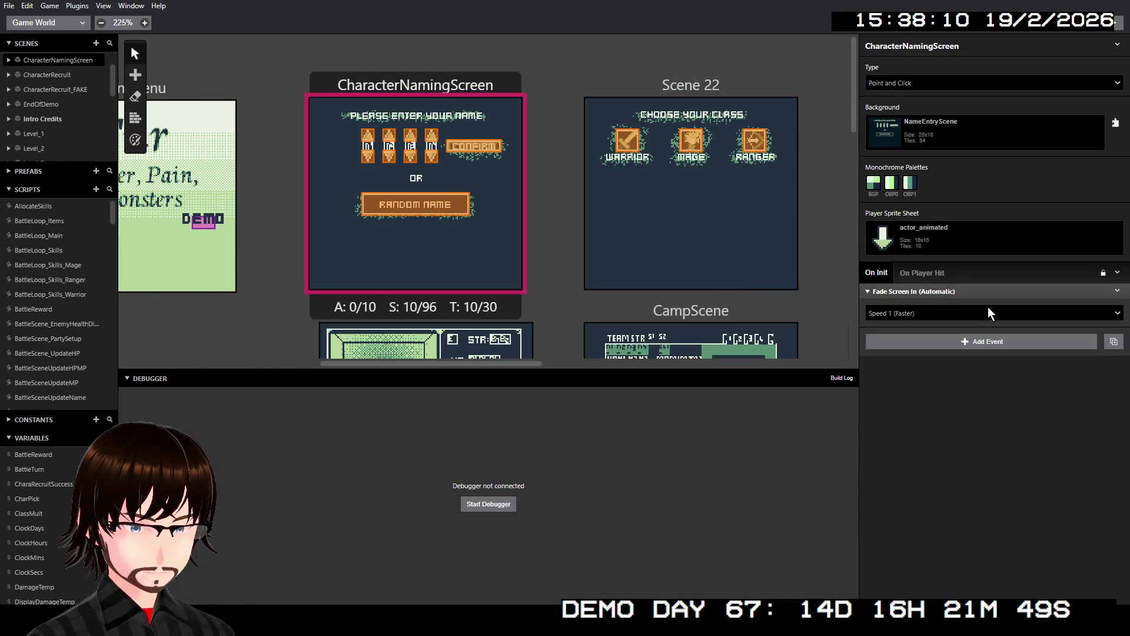
- Delete the automatic Fade Screen In event from CharacterNamingScreen's On Init
click(993, 344)
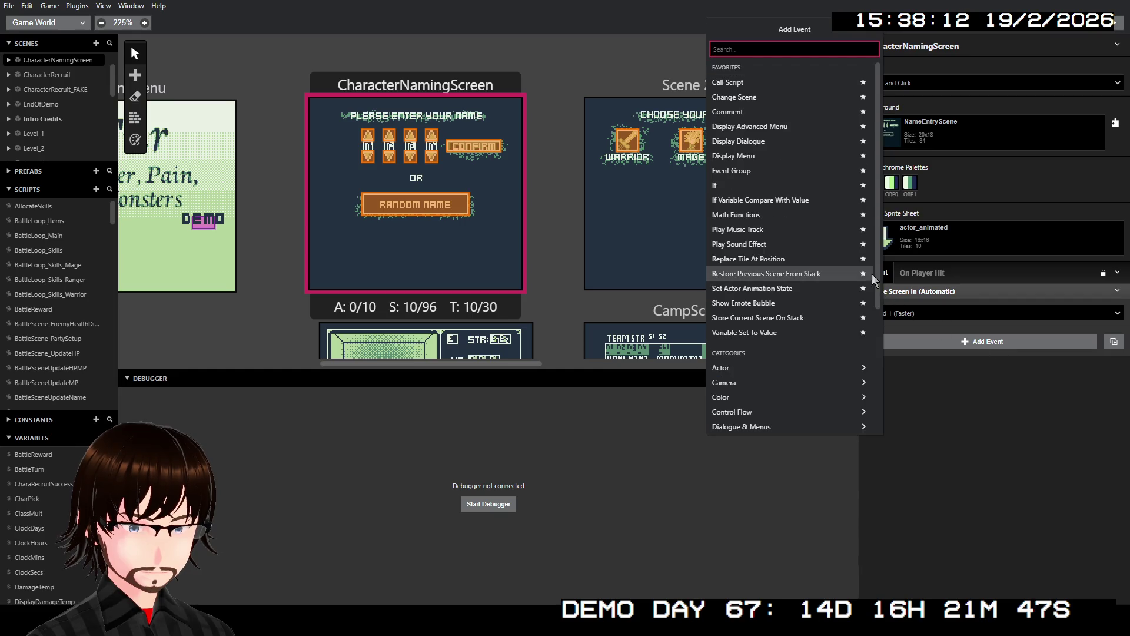
click(1094, 382)
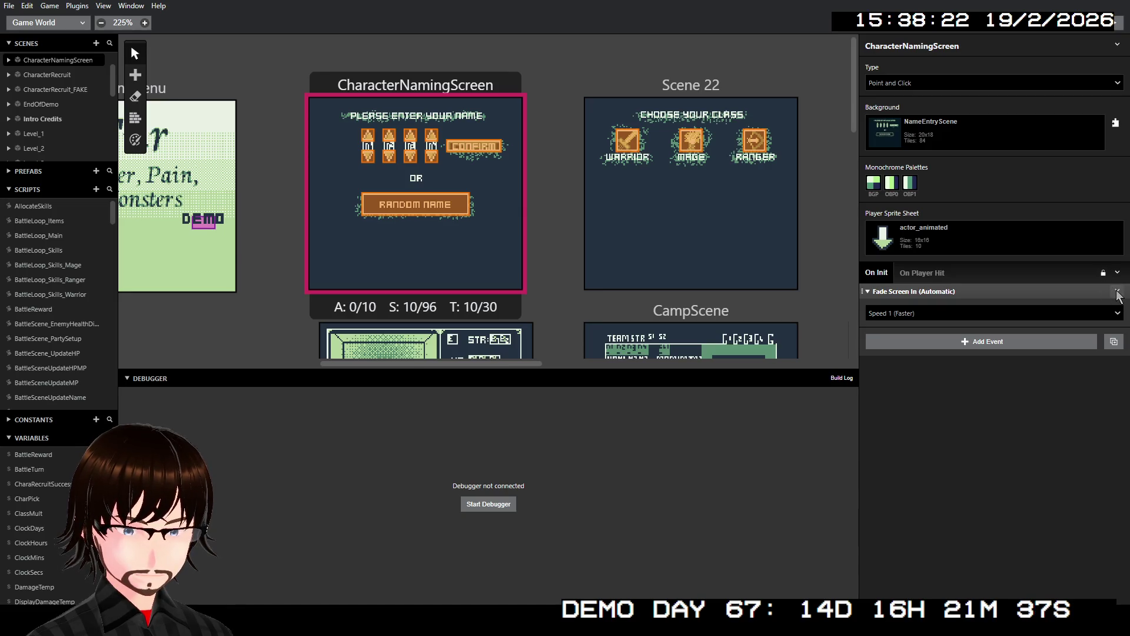
click(1088, 292)
click(1117, 290)
click(1077, 309)
- Add a Fade Screen In event and paste the four $PlayerName events before it
click(1030, 350)
text(fa)
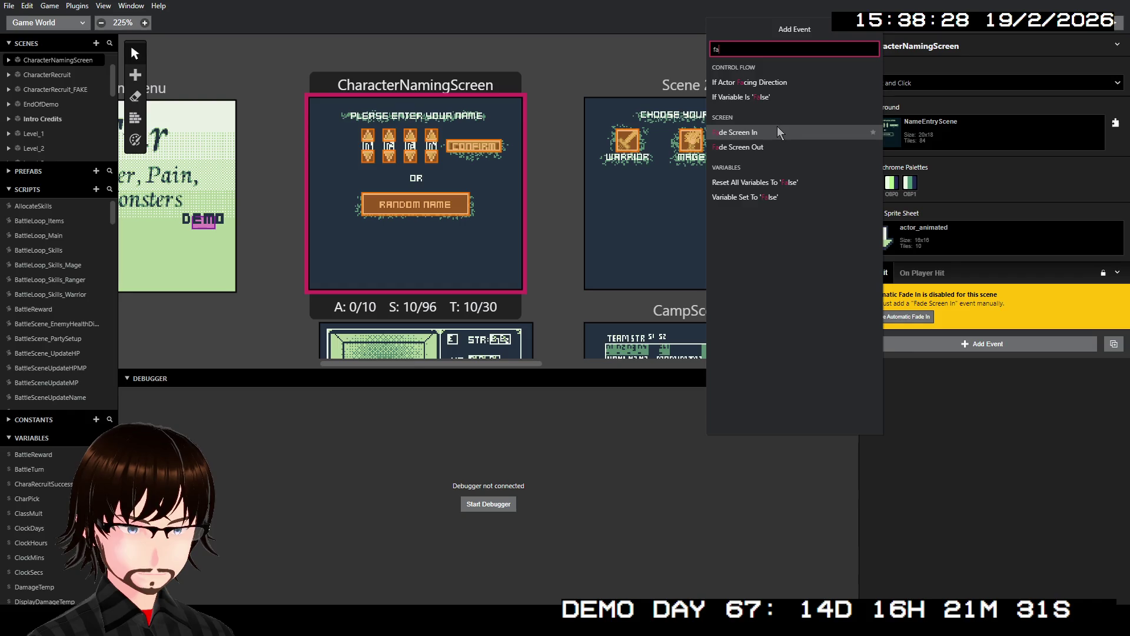
click(767, 130)
right_click(1037, 339)
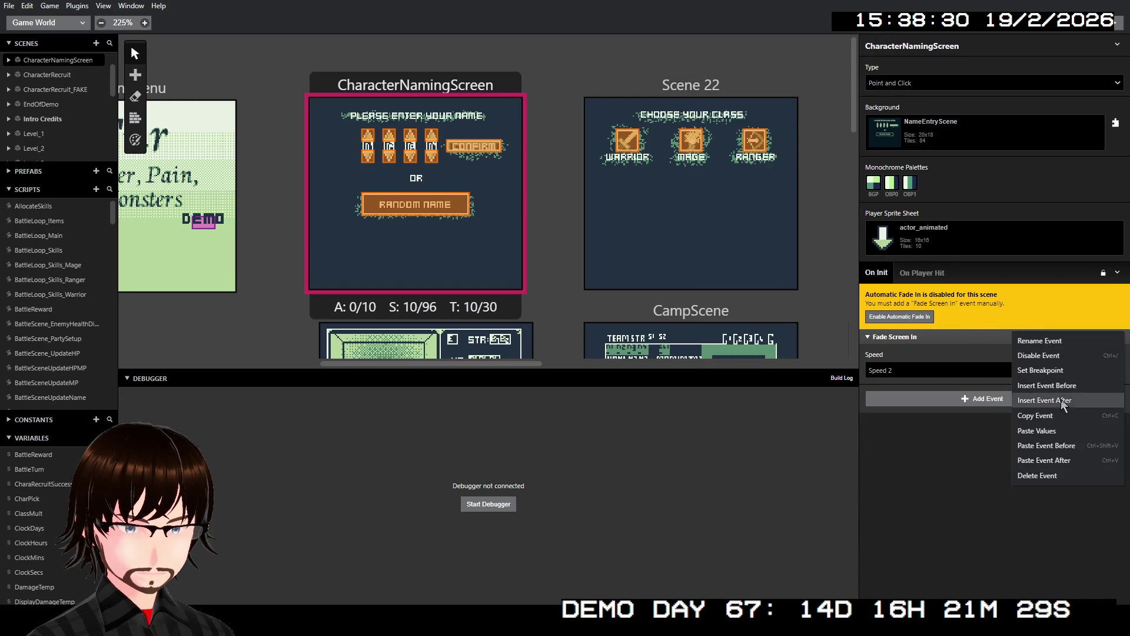
click(1075, 449)
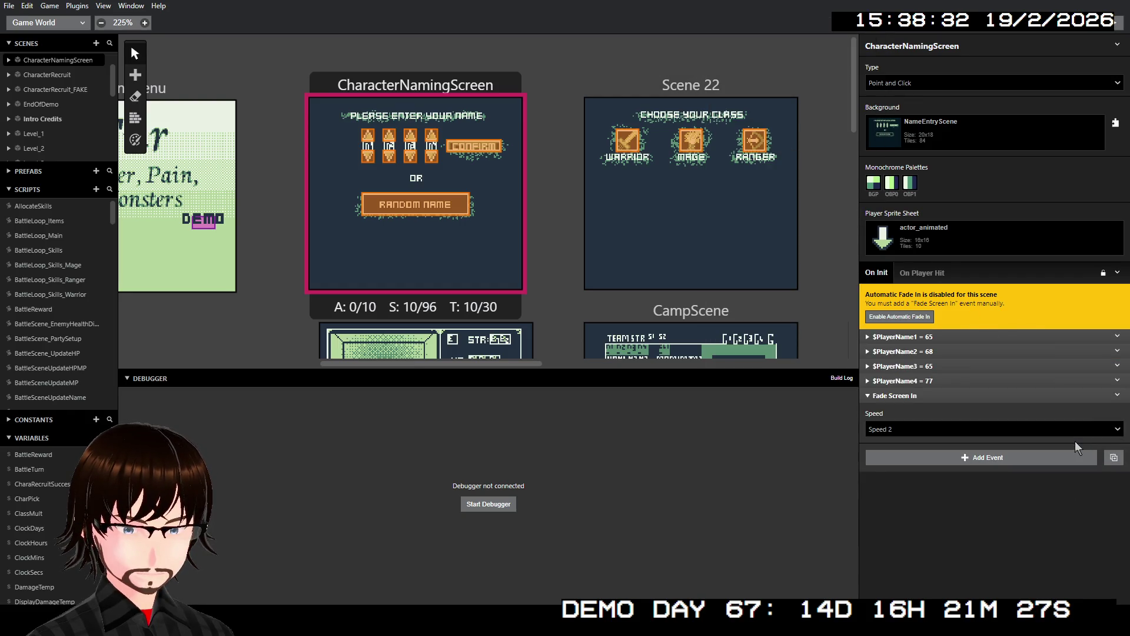
- Expand $PlayerName4 to confirm its value of 77
click(943, 380)
click(943, 380)
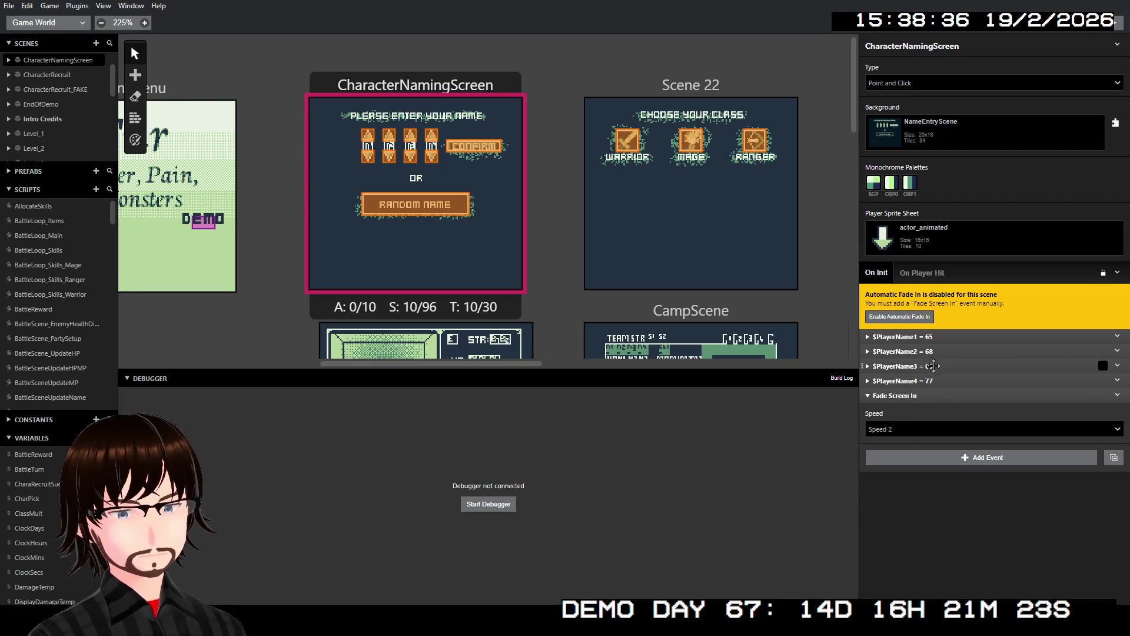
click(936, 380)
click(940, 381)
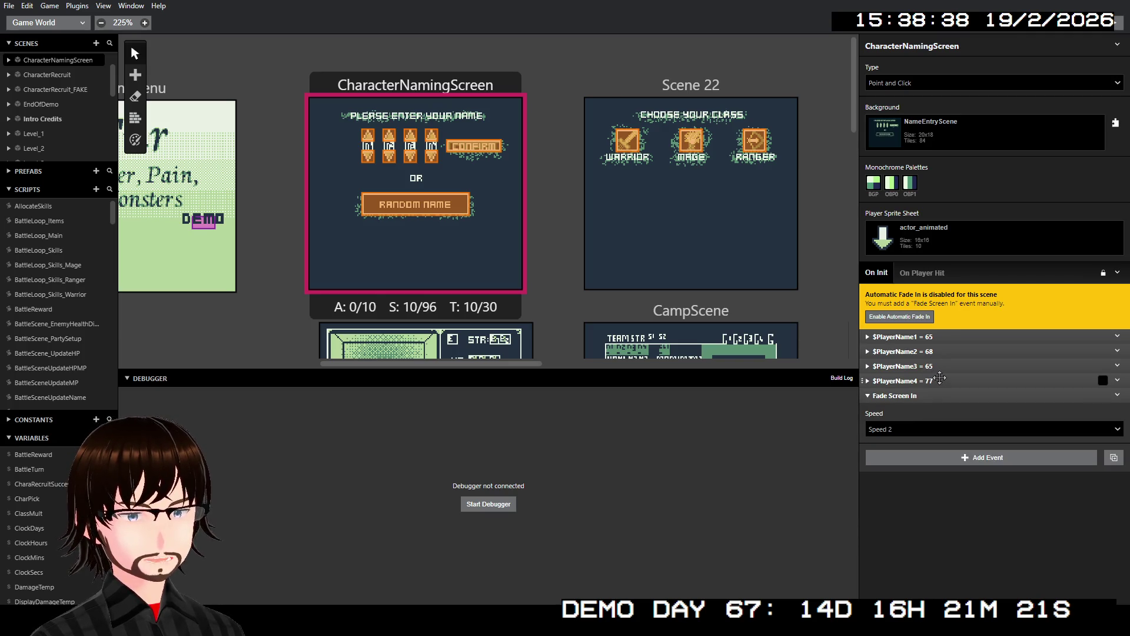
click(939, 380)
click(936, 381)
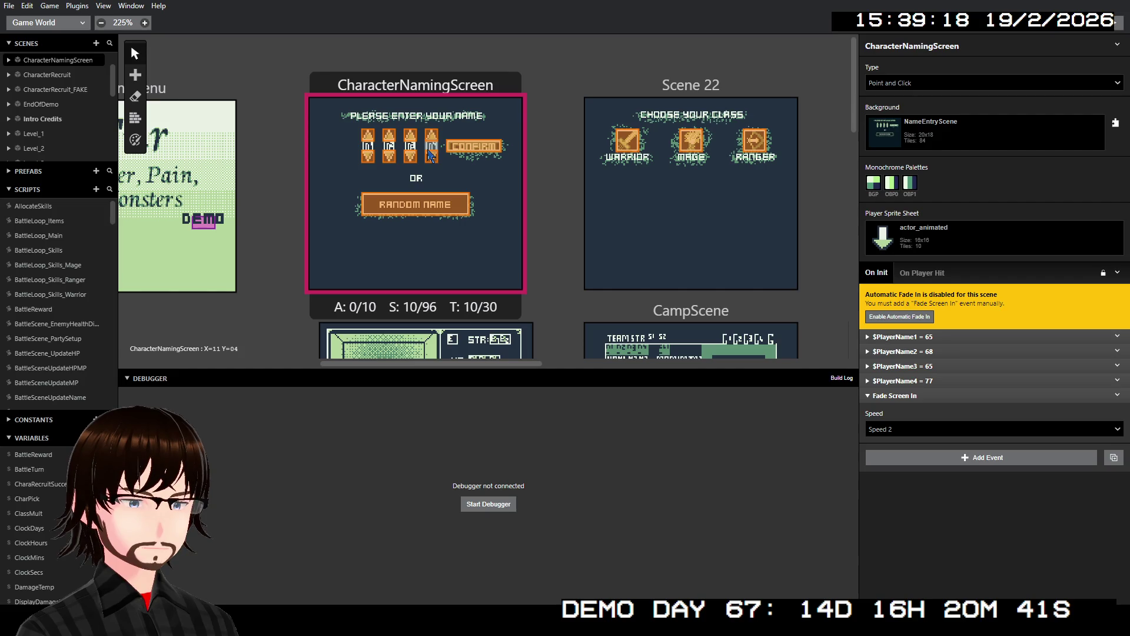
click(944, 462)
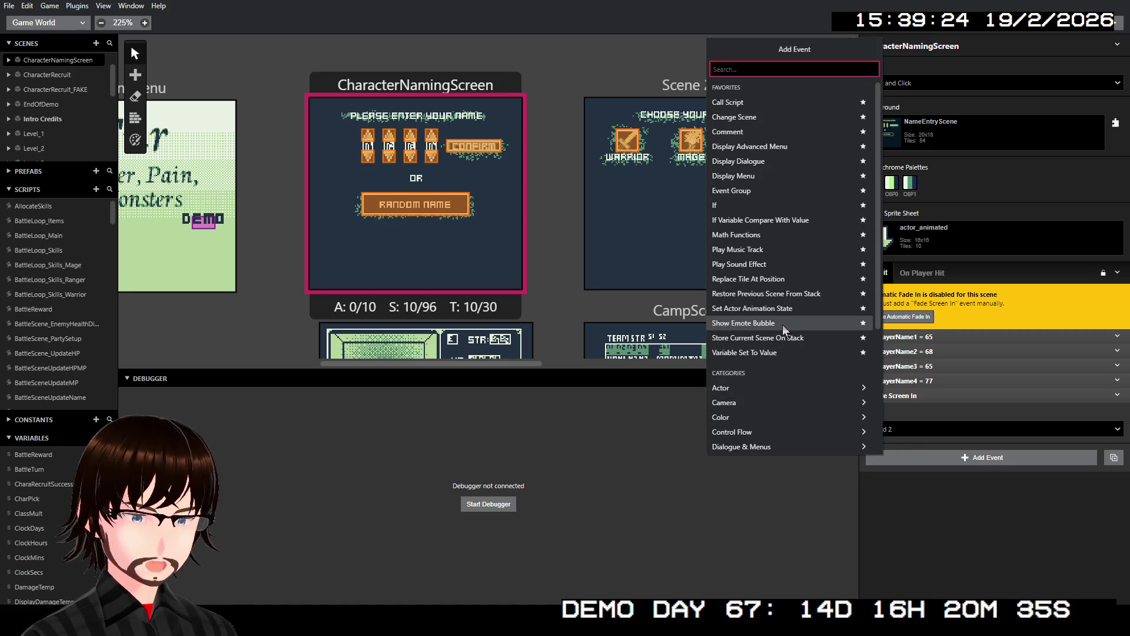
- Add a Replace Tile At event targeting X 6, Y 4
click(772, 279)
key(ctrl+z)
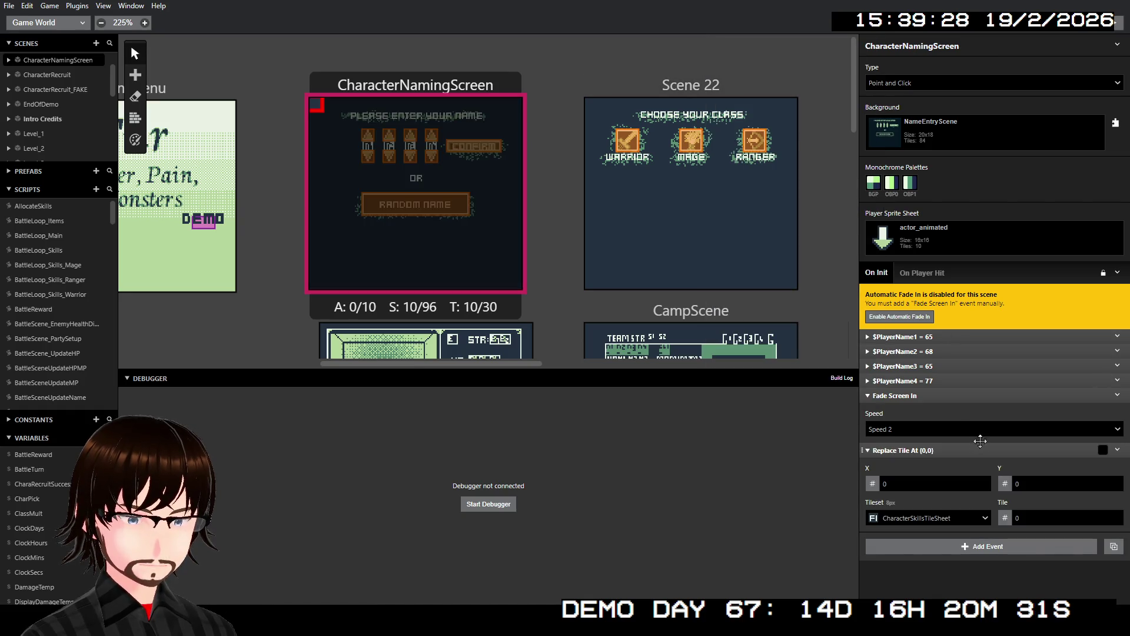
key(ctrl+shift+z)
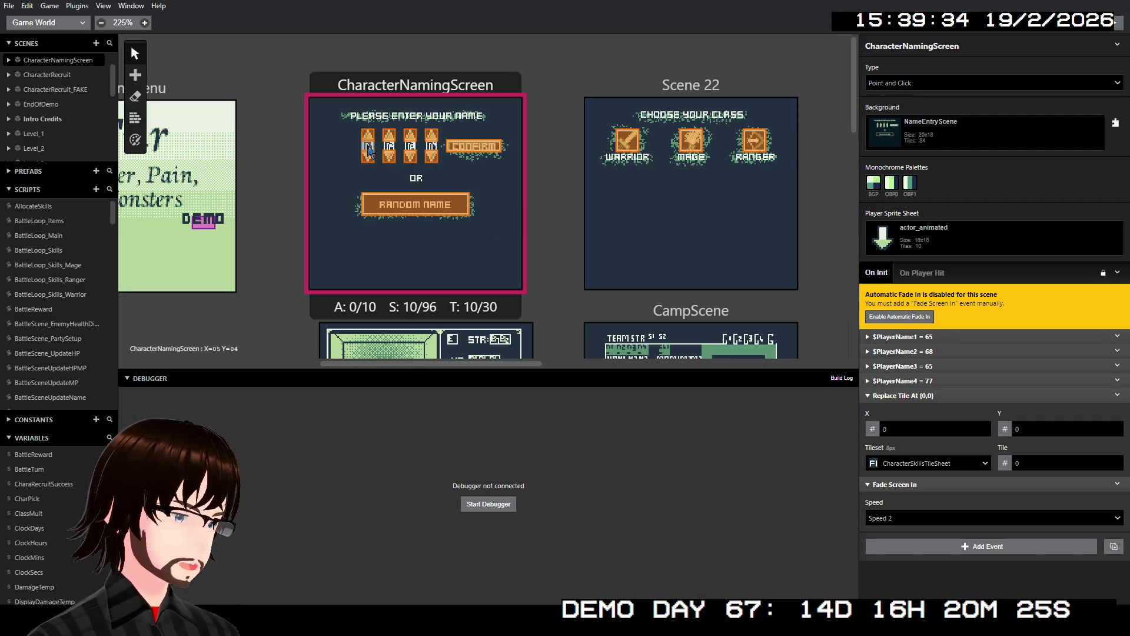
click(1074, 433)
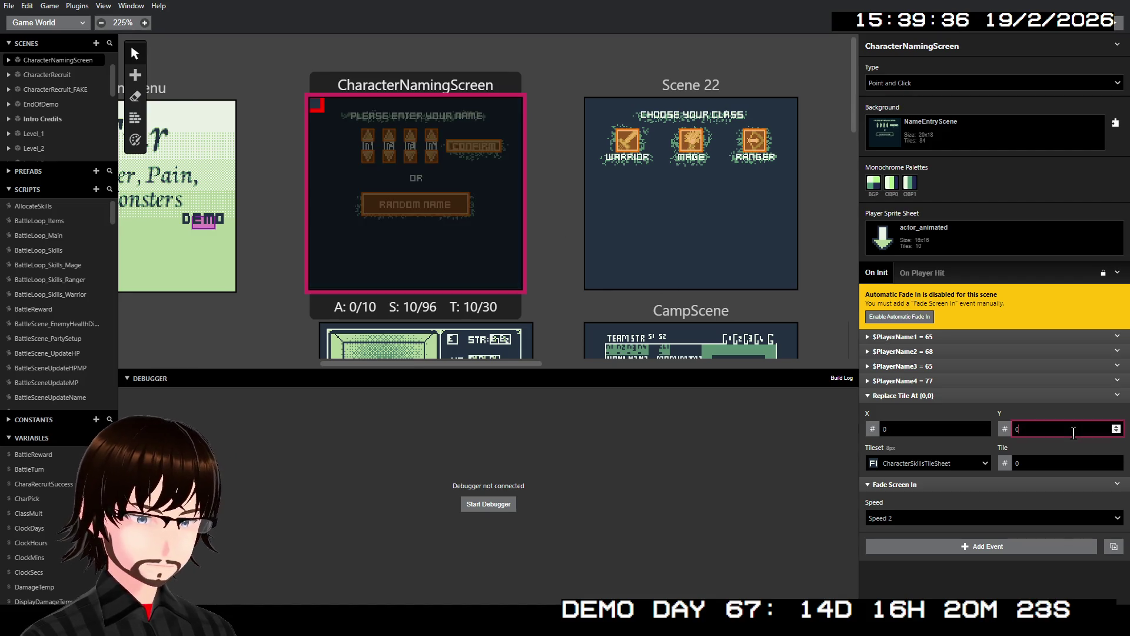
text(4)
click(947, 432)
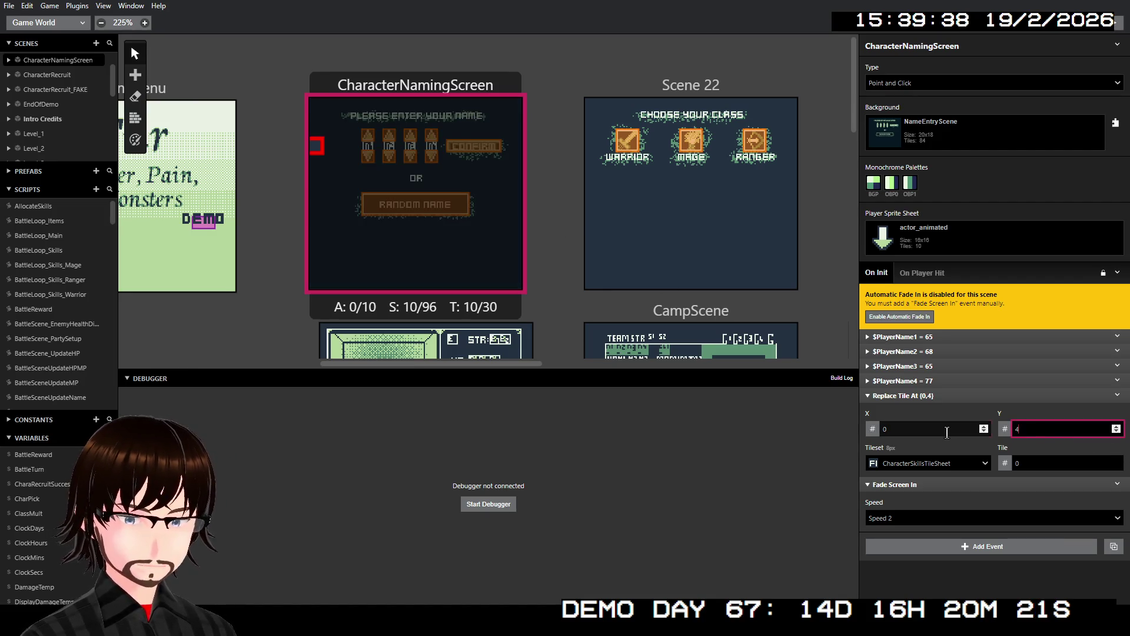
text(6)
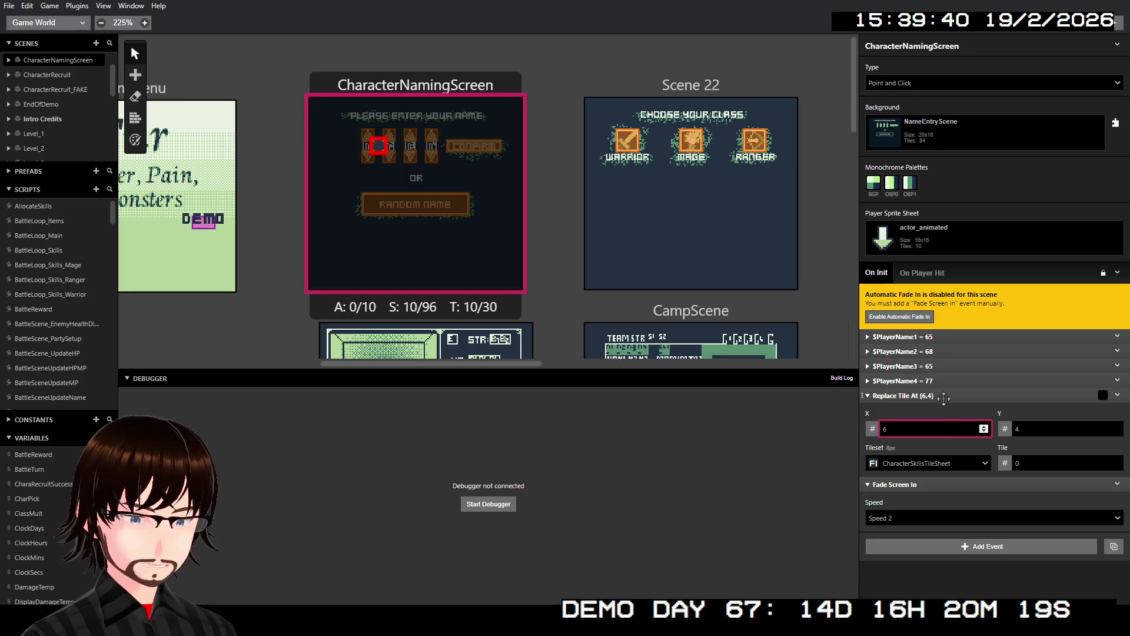
- Set the tileset to TileSwapSheet_Battle and the Tile to variable $PlayerName1
click(959, 461)
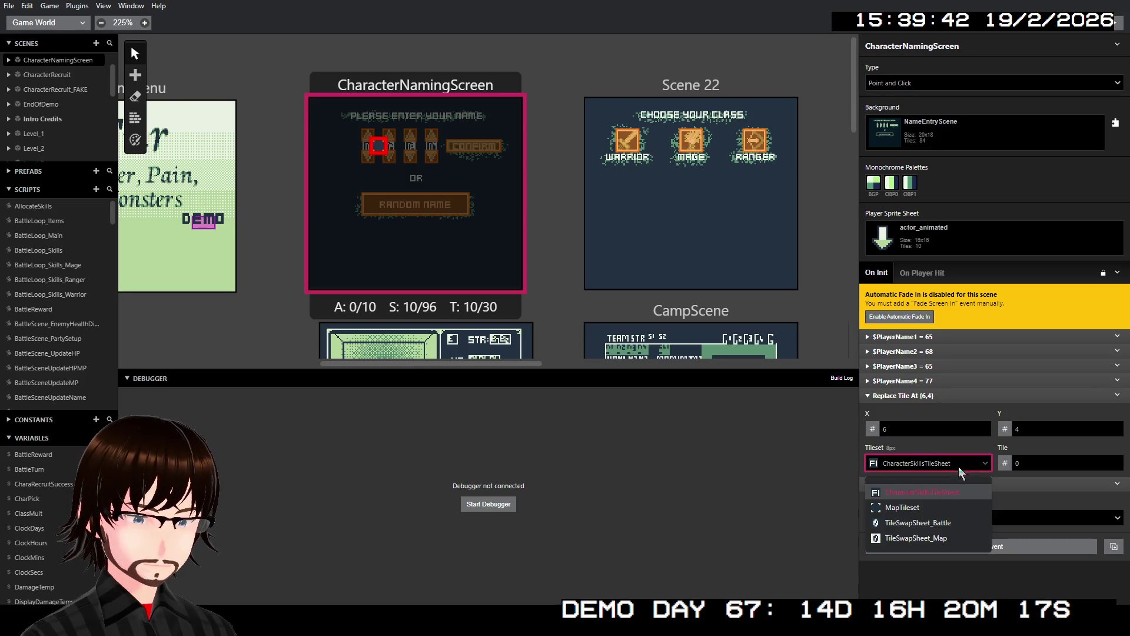
click(957, 522)
click(1027, 465)
double_click(1027, 464)
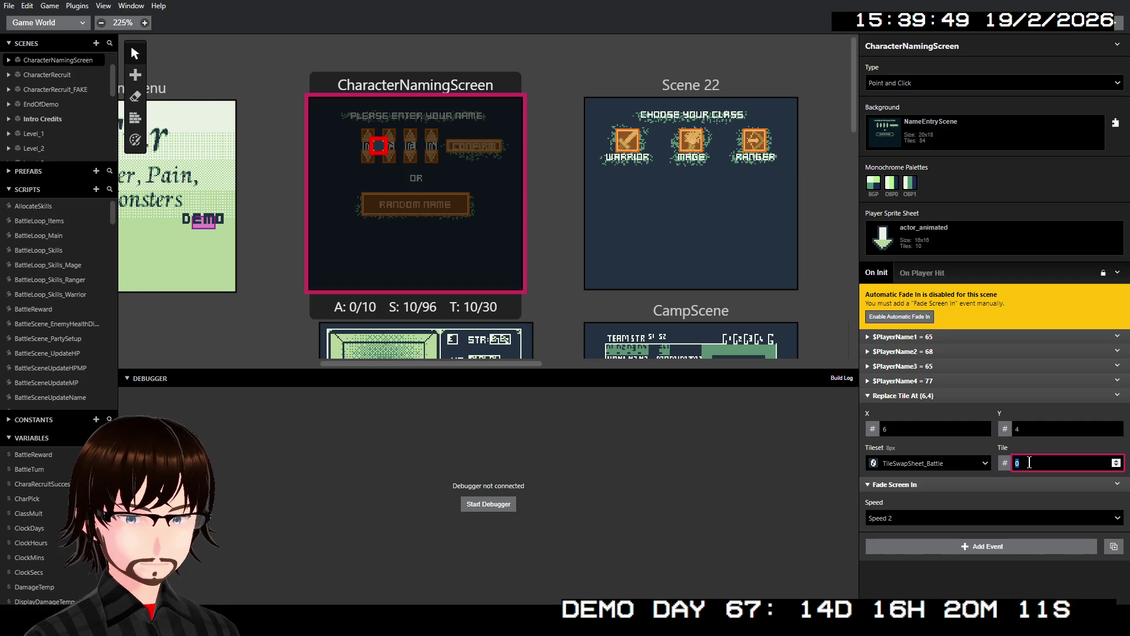
text($Local)
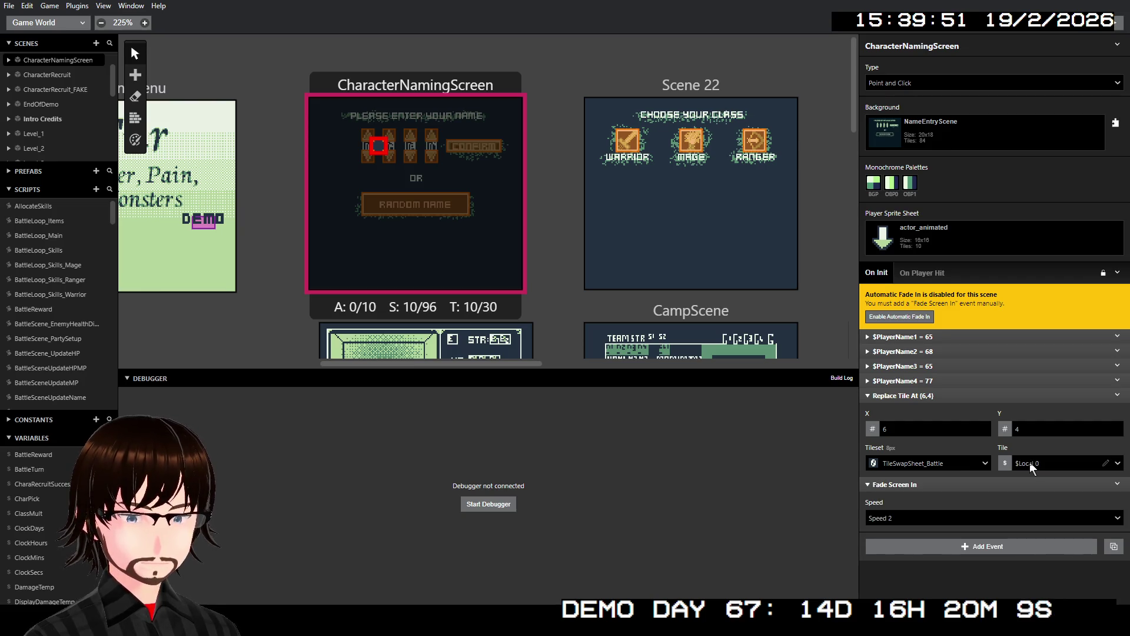
click(1029, 462)
text(play)
key(Return)
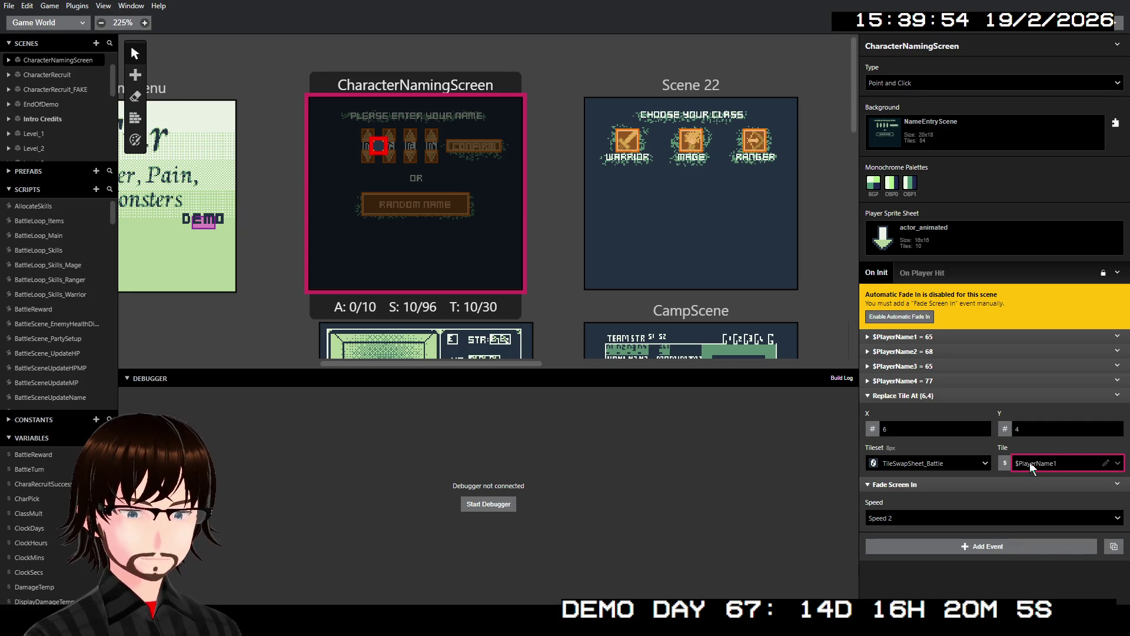
right_click(938, 397)
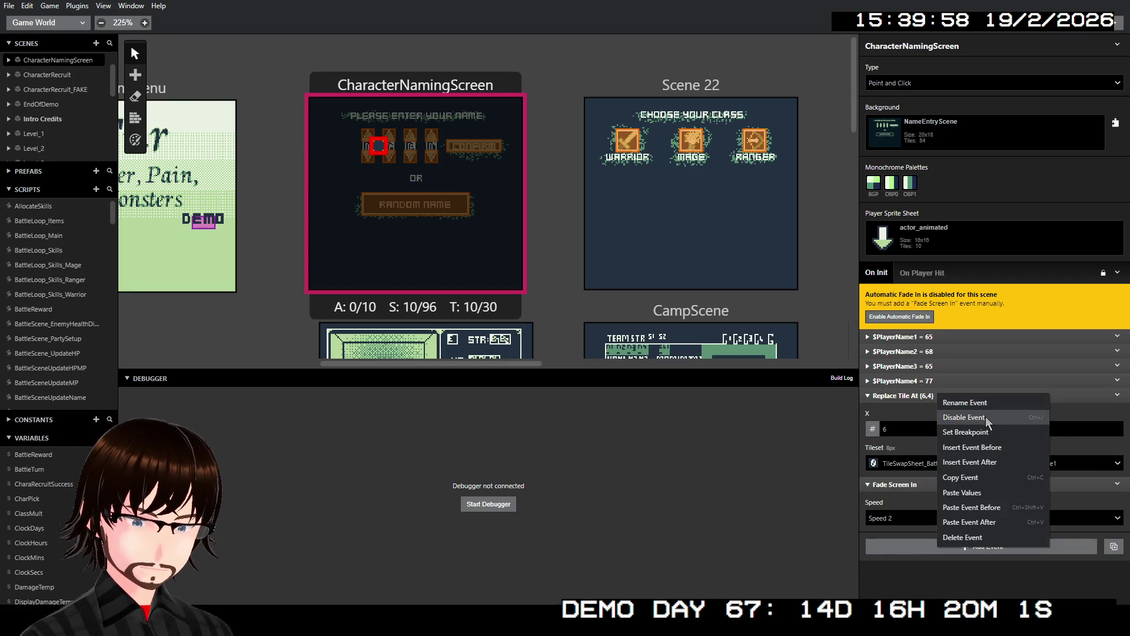
- Copy the Replace Tile event and paste three duplicates below it
click(995, 477)
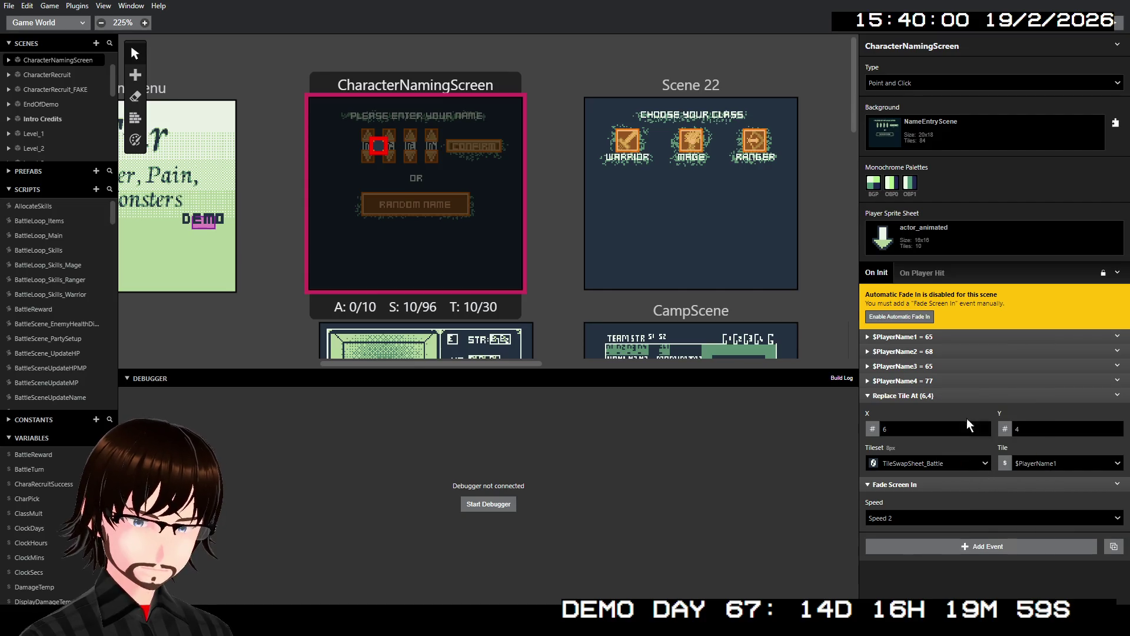
right_click(974, 394)
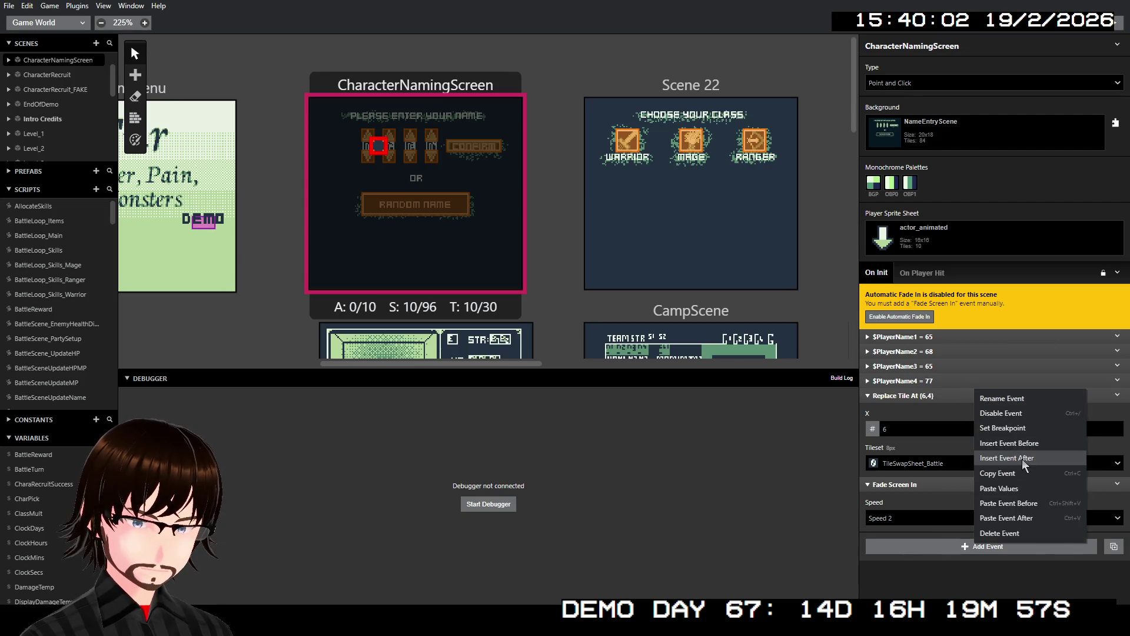
click(1030, 518)
right_click(980, 484)
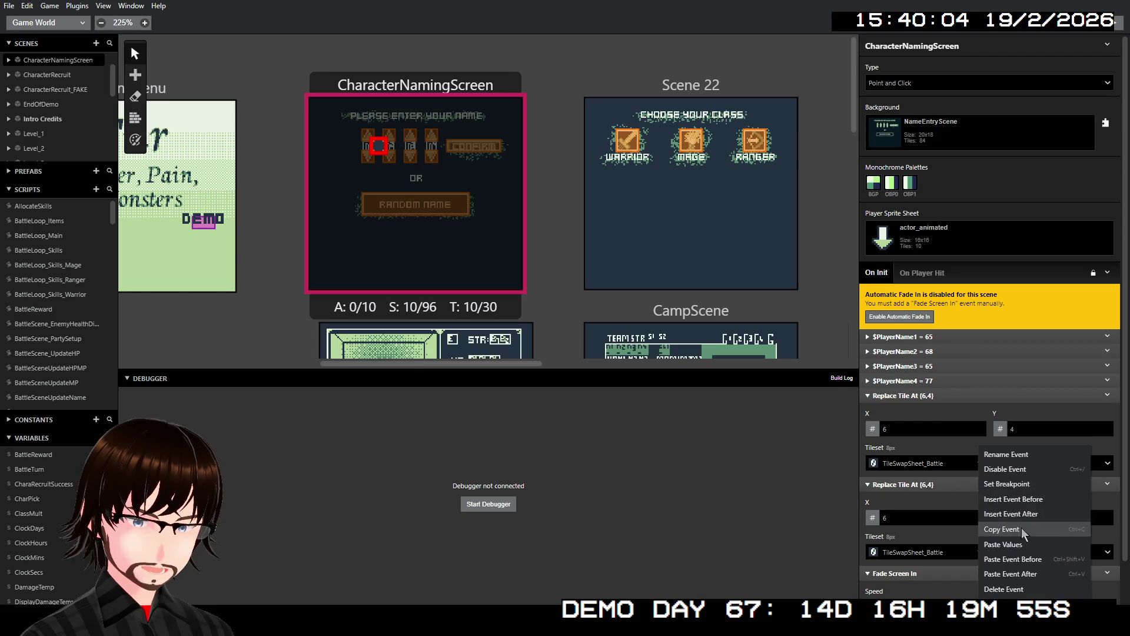
click(1010, 574)
scroll(952, 475, down, 2)
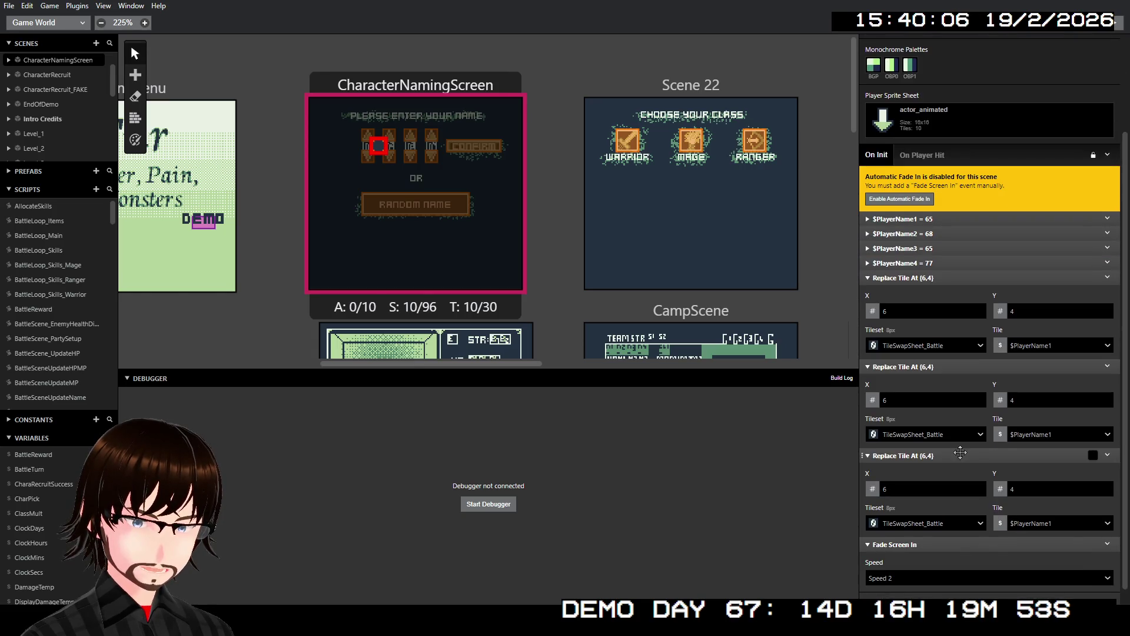
right_click(960, 452)
click(1016, 574)
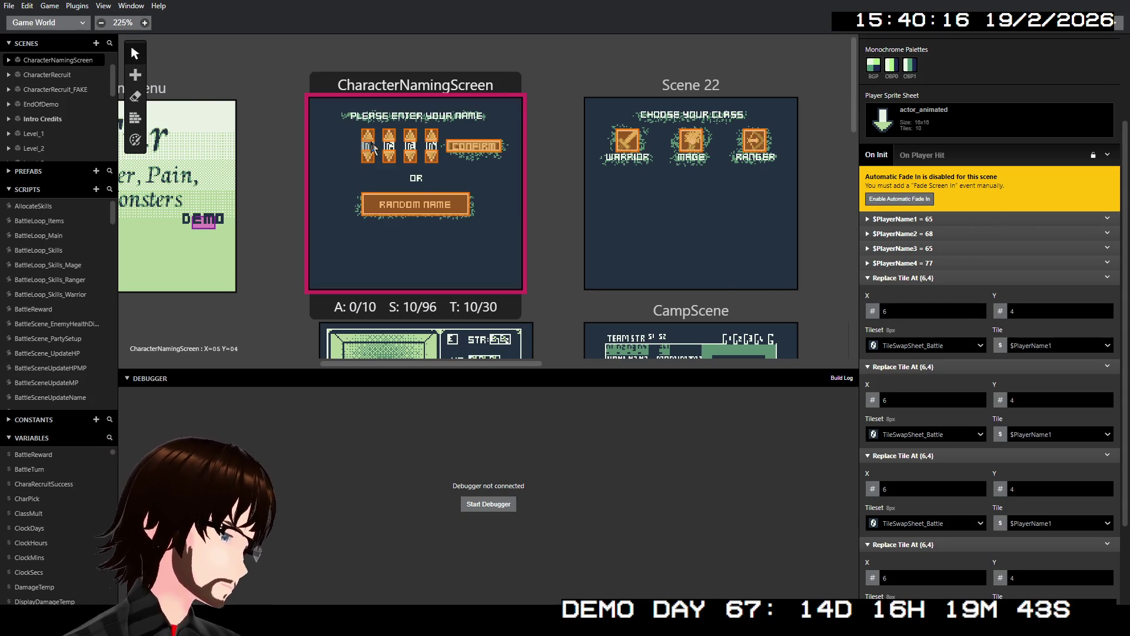
- Set the four replacements' X coordinates to 5, 7, 9 and 11
click(900, 313)
text(5)
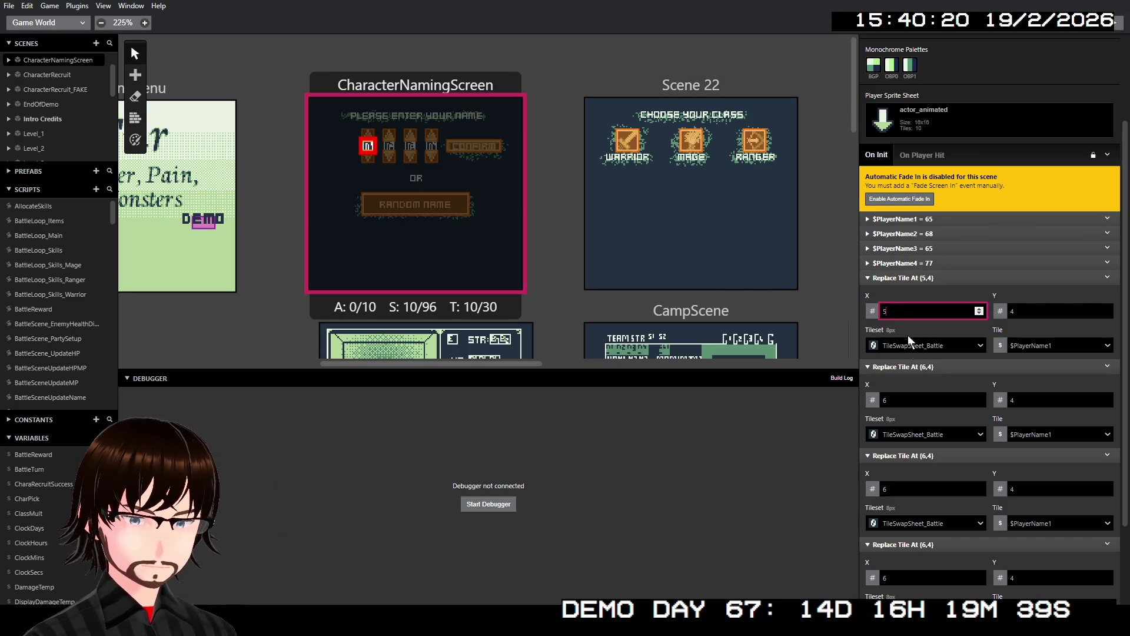
click(893, 398)
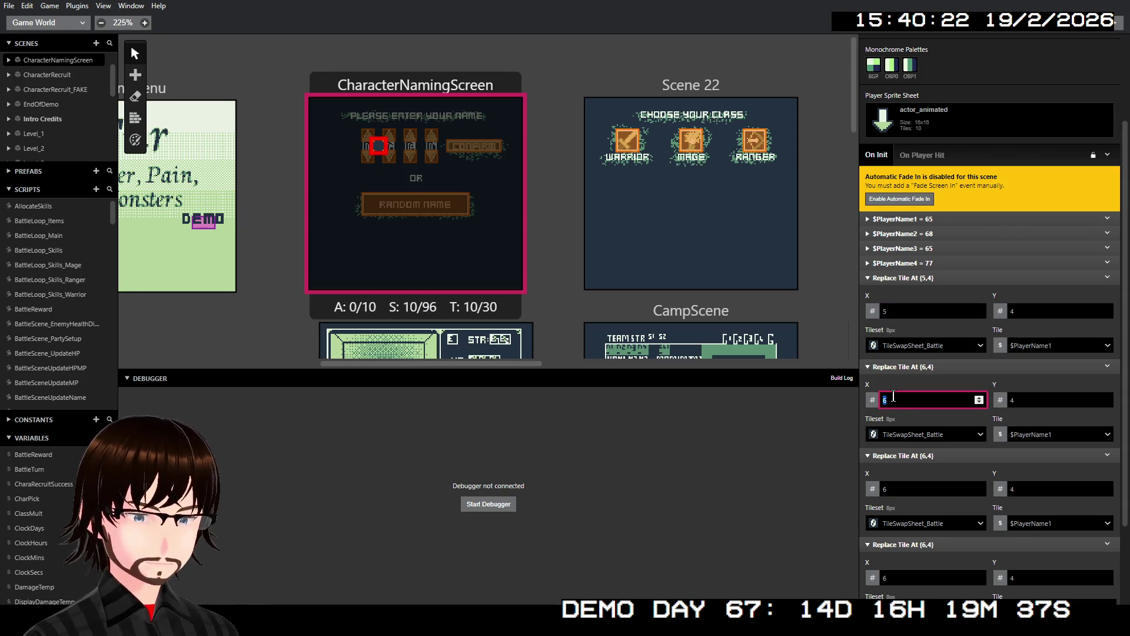
text(7)
click(902, 490)
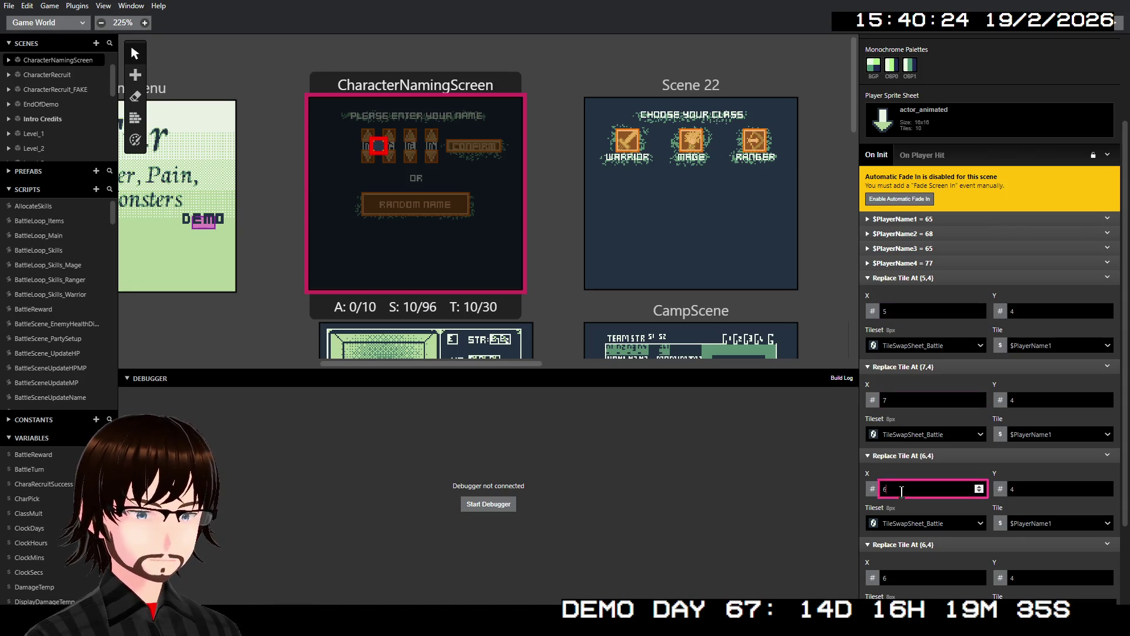
text(9)
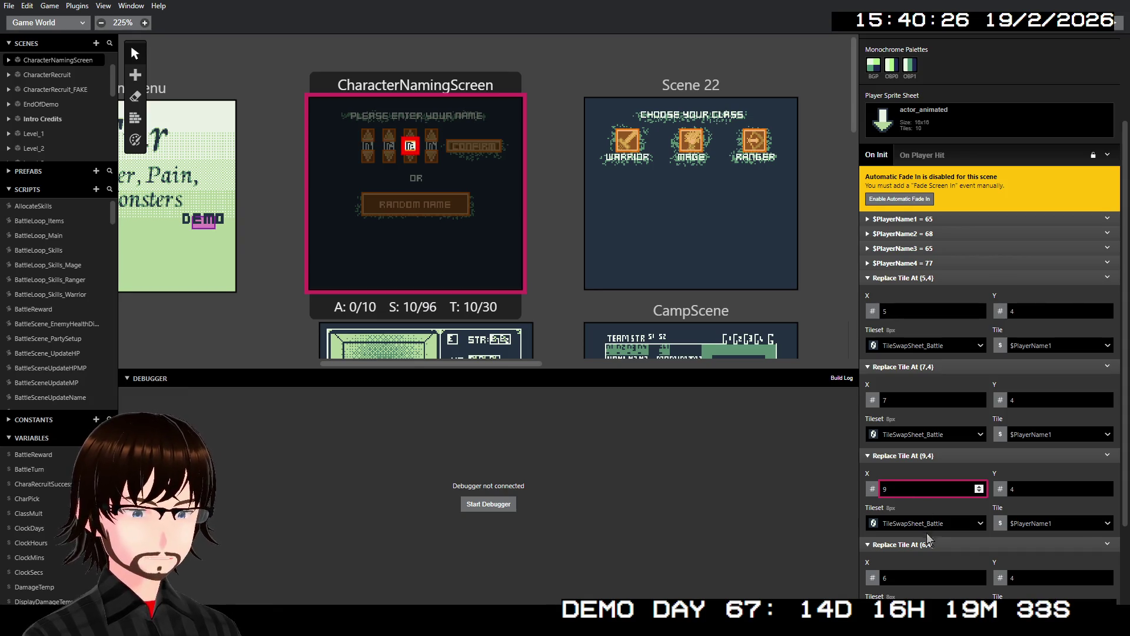
click(927, 570)
text(11)
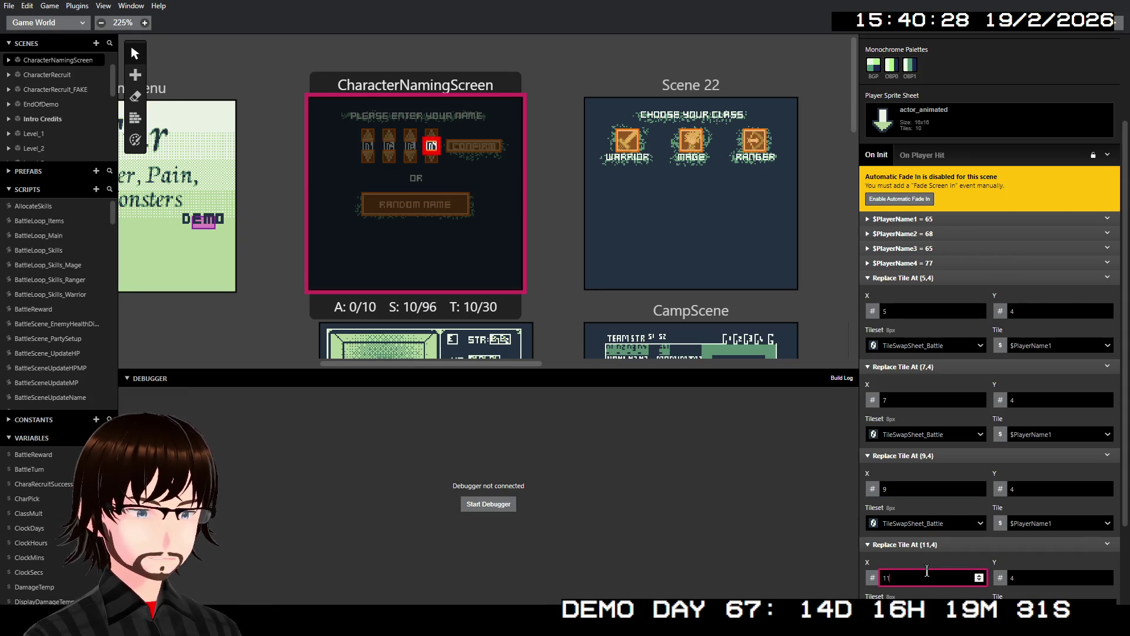
- Set the Tile for (7,4), (9,4) and (11,4) to $PlayerName2, $PlayerName3 and $PlayerName4
click(1049, 432)
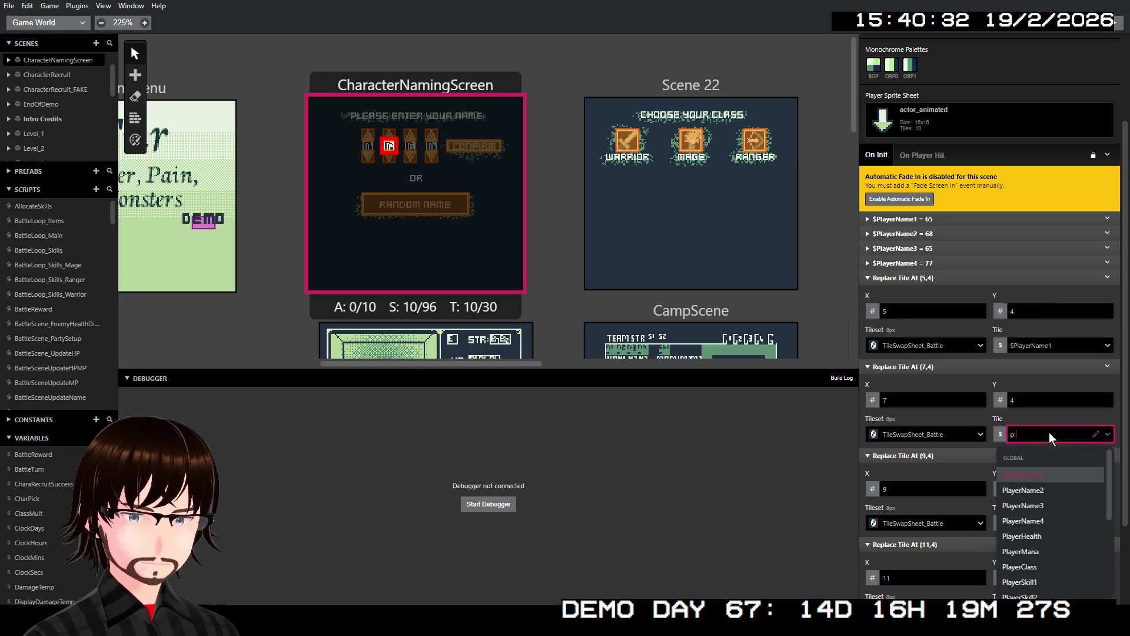
key(Down)
key(Return)
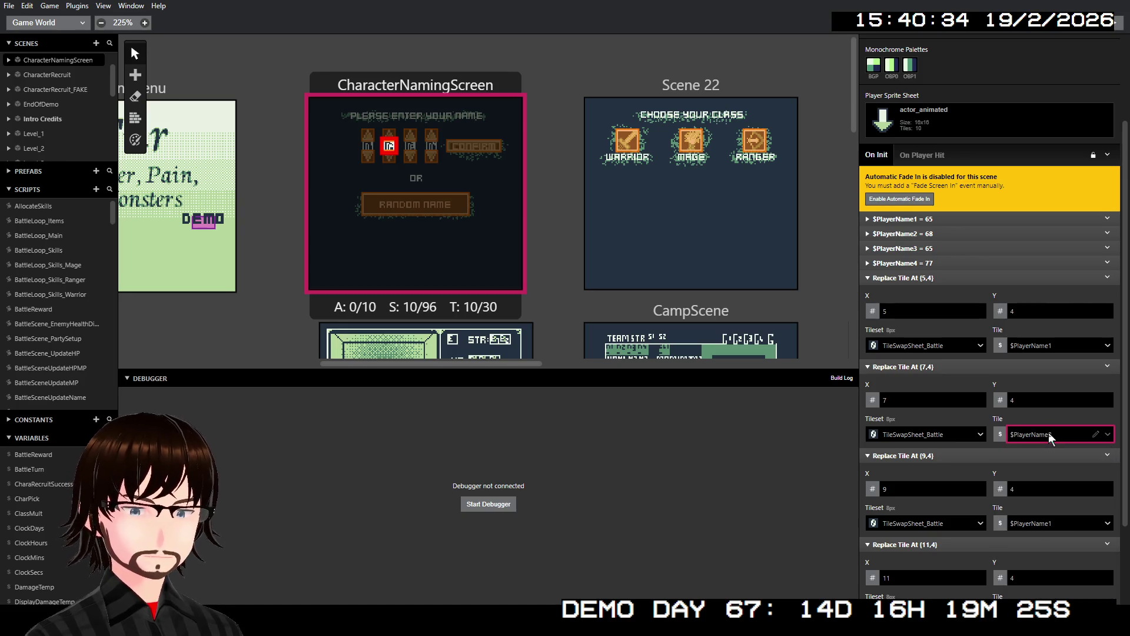
click(1069, 523)
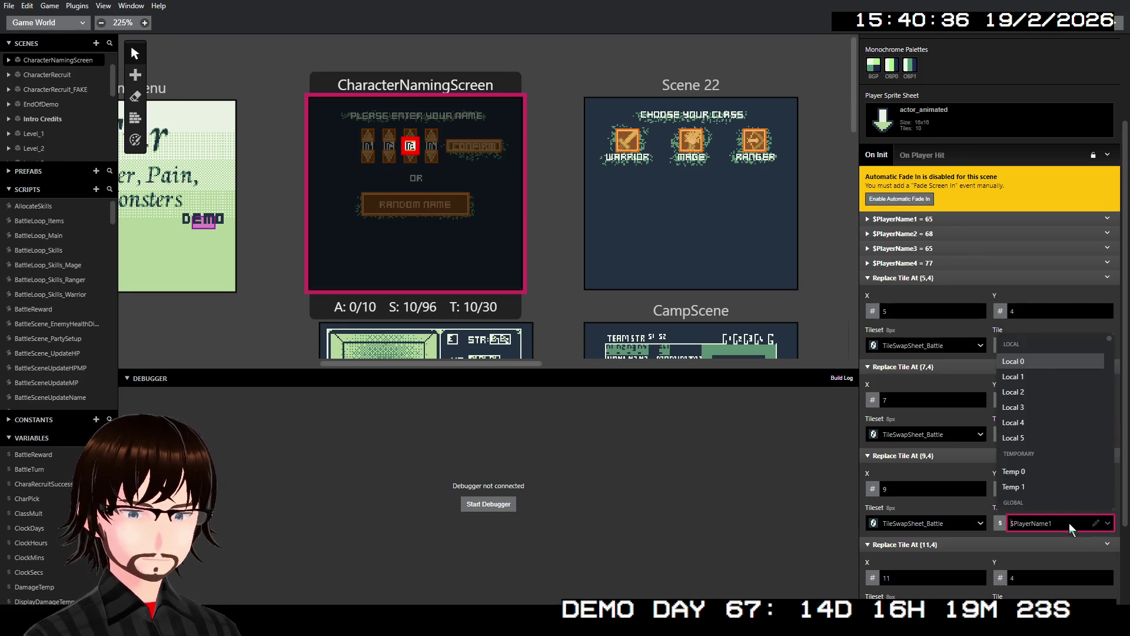
text(play)
key(Down)
key(Down)
key(Return)
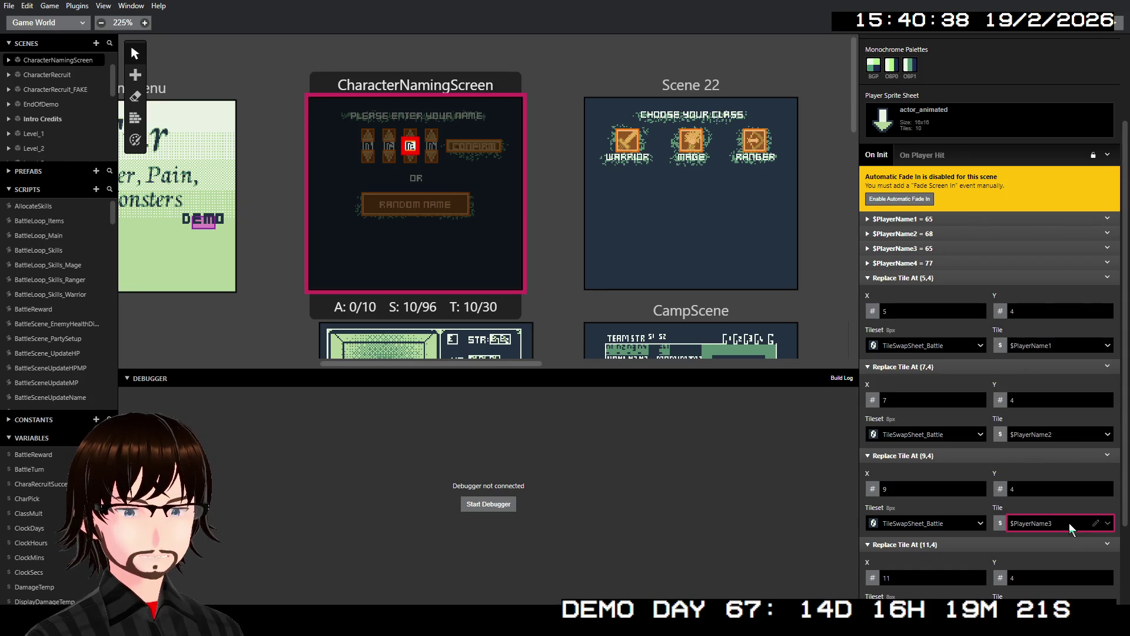
scroll(1012, 510, down, 1)
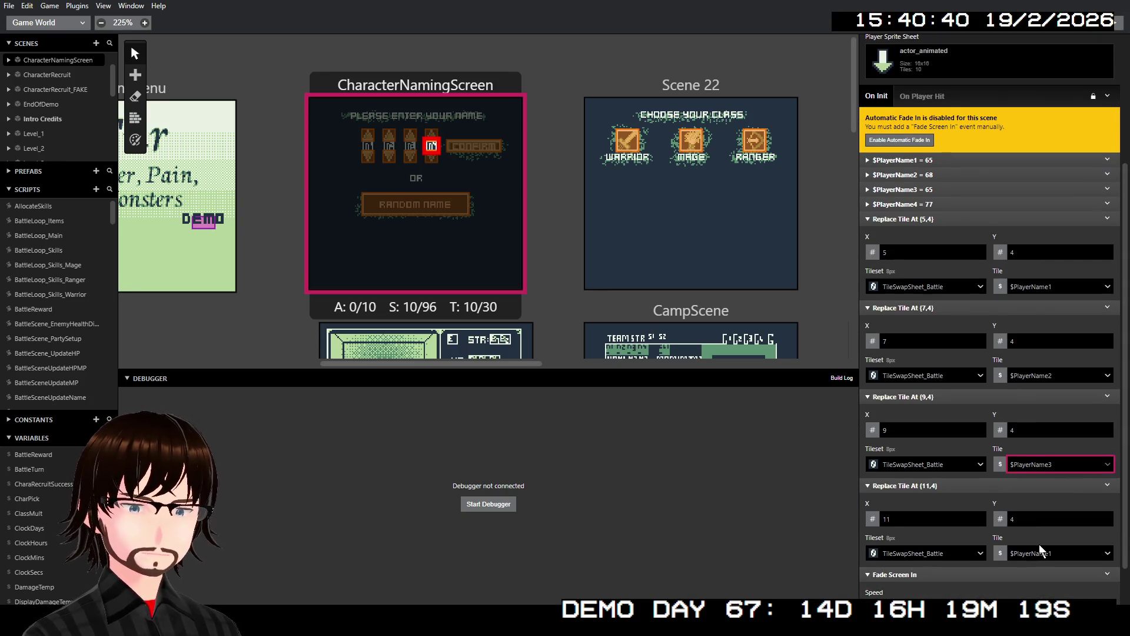
click(1039, 544)
text(p)
key(Down)
key(Down)
key(Down)
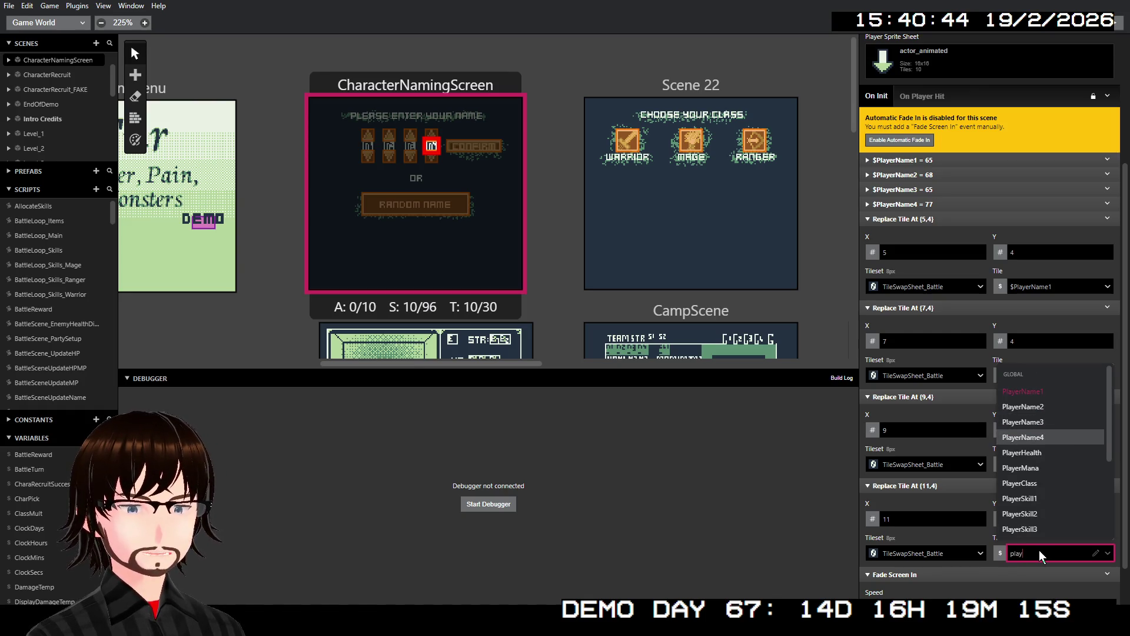
key(Return)
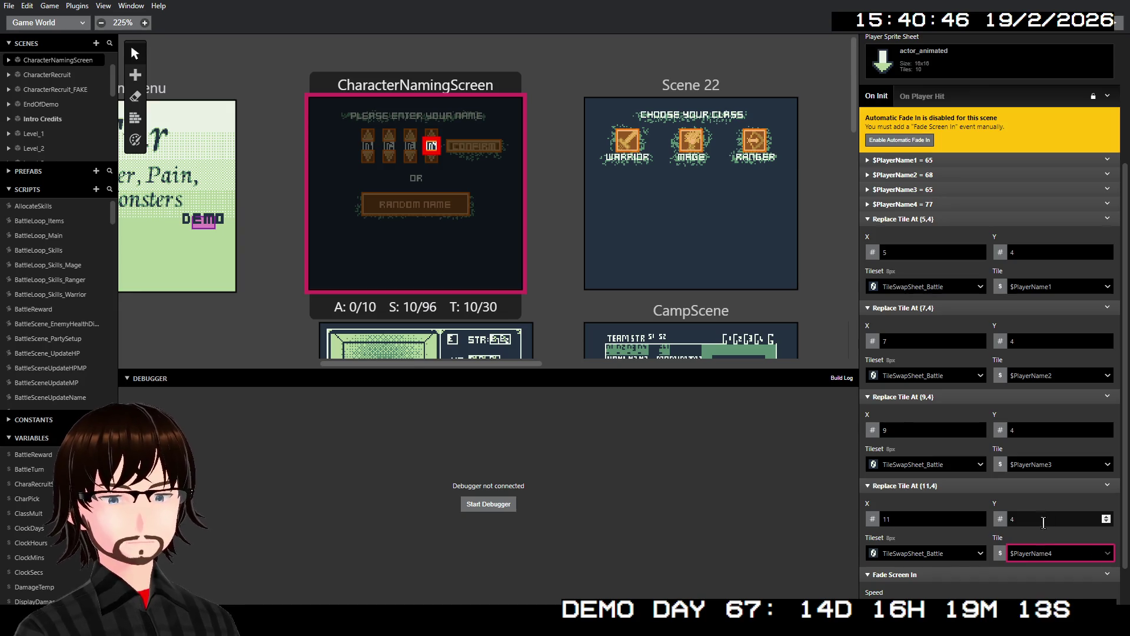
- Collapse all four Replace Tile events
click(1012, 486)
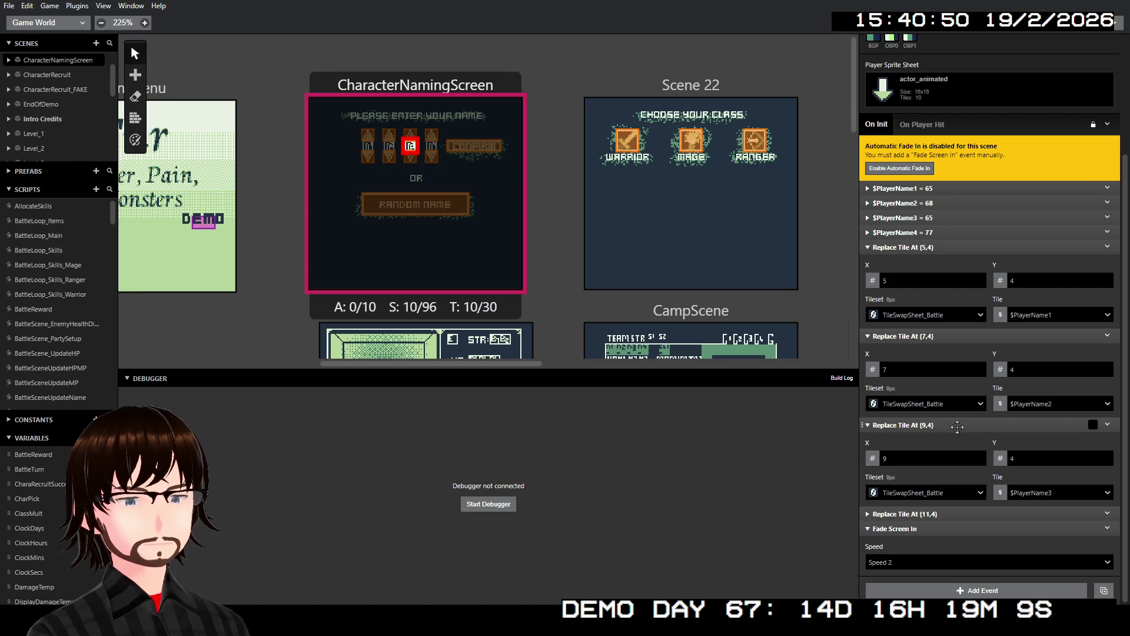
click(956, 422)
click(950, 386)
click(946, 391)
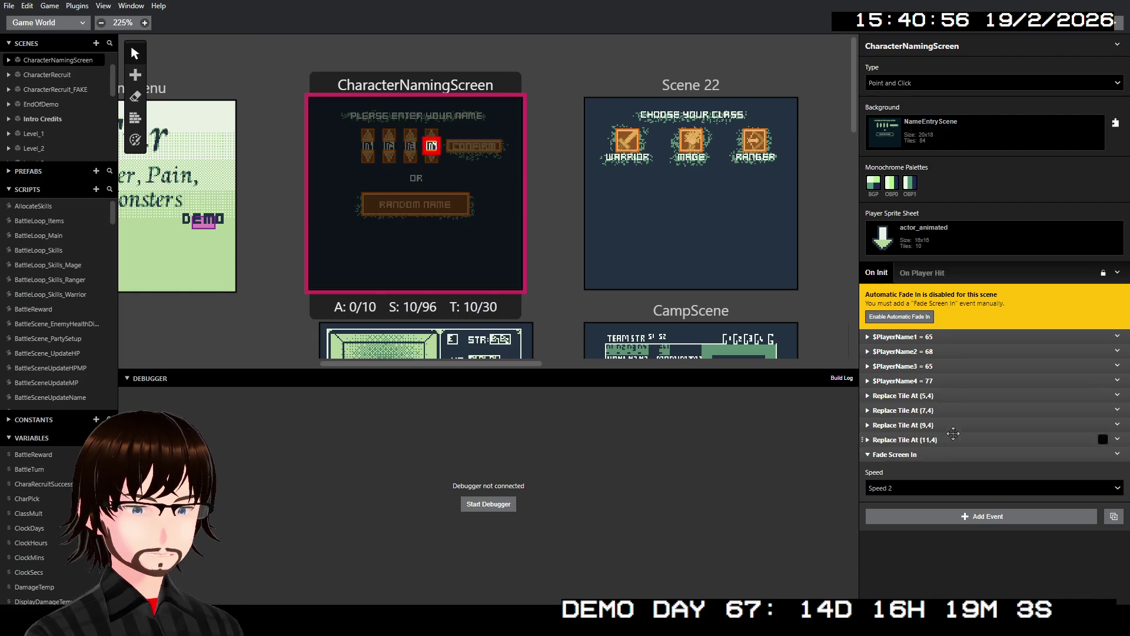
- Set CharacterNamingScreen as the starting scene and build and run the game with Ctrl+B
right_click(470, 88)
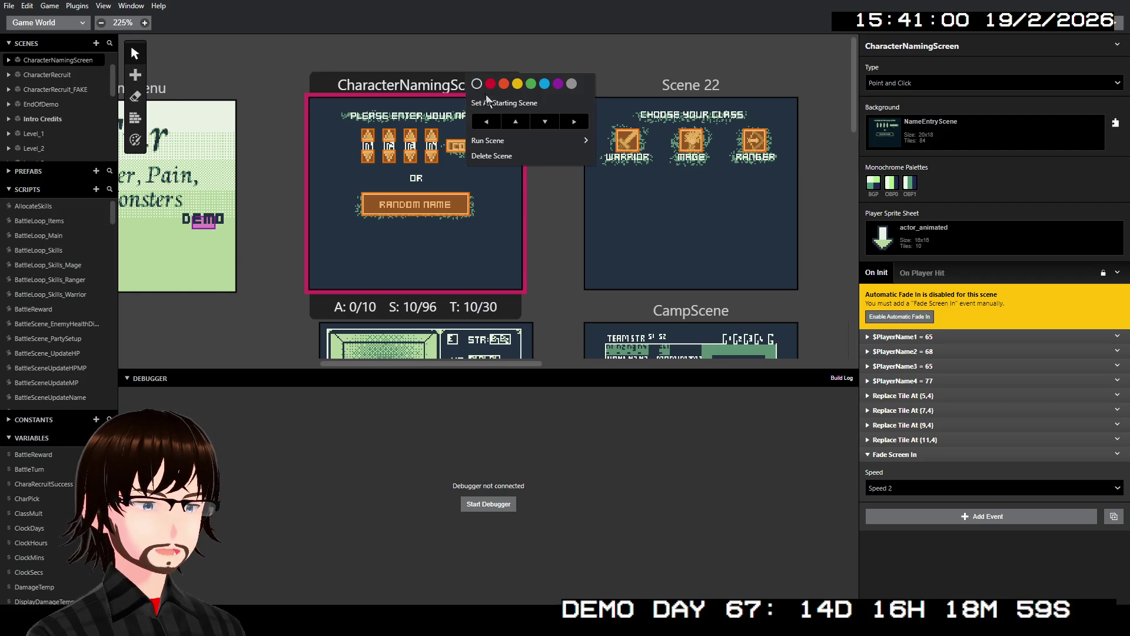
click(490, 98)
key(ctrl+b)
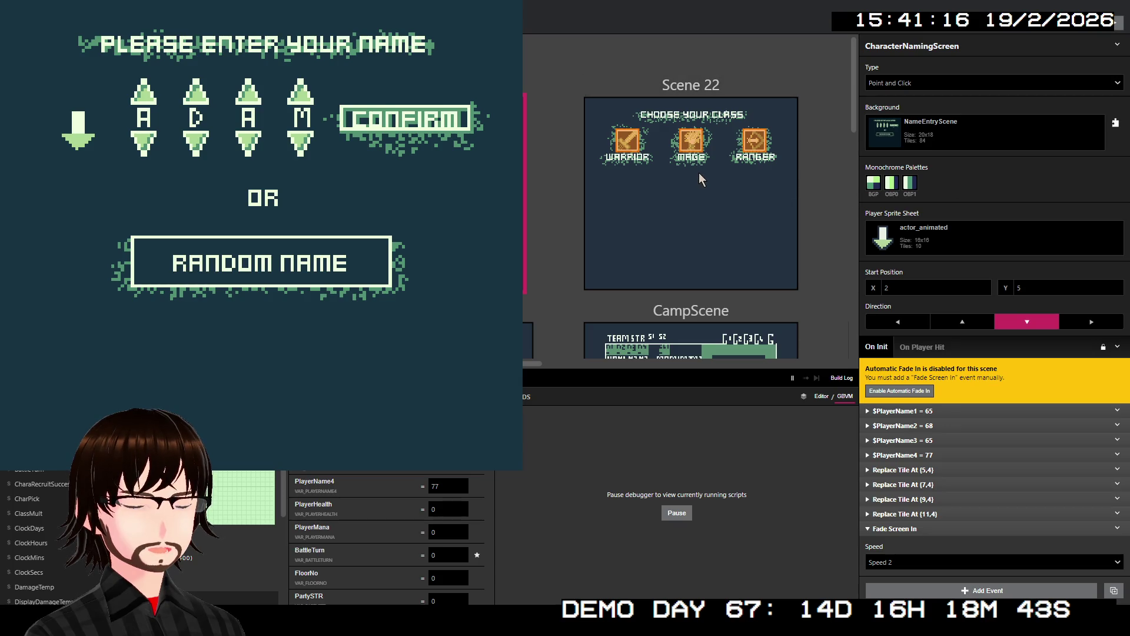
- Close the running game with Alt+F4 after checking its four default letters
key(alt+F4)
scroll(241, 137, left, 5)
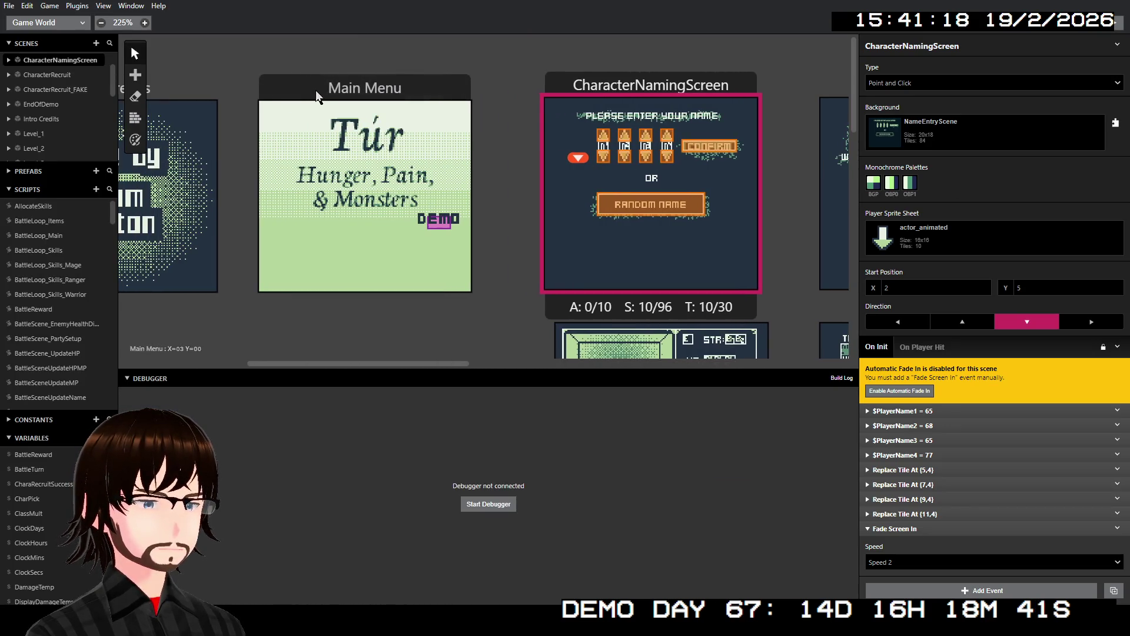
- Make Main Menu the game's starting scene again
right_click(318, 95)
click(353, 113)
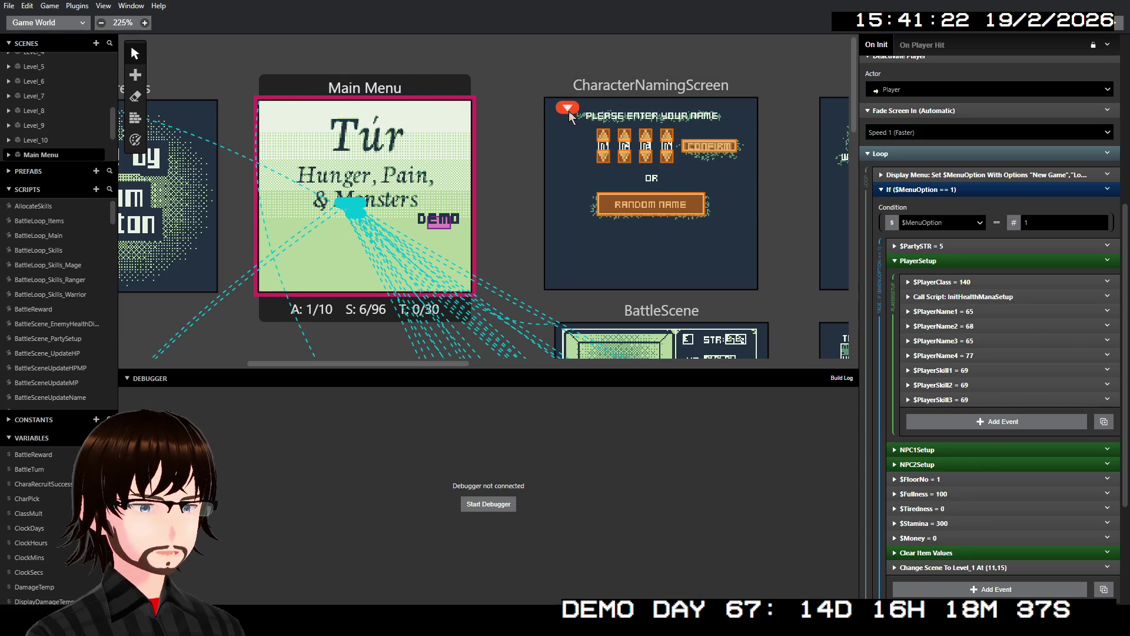
right_click(408, 83)
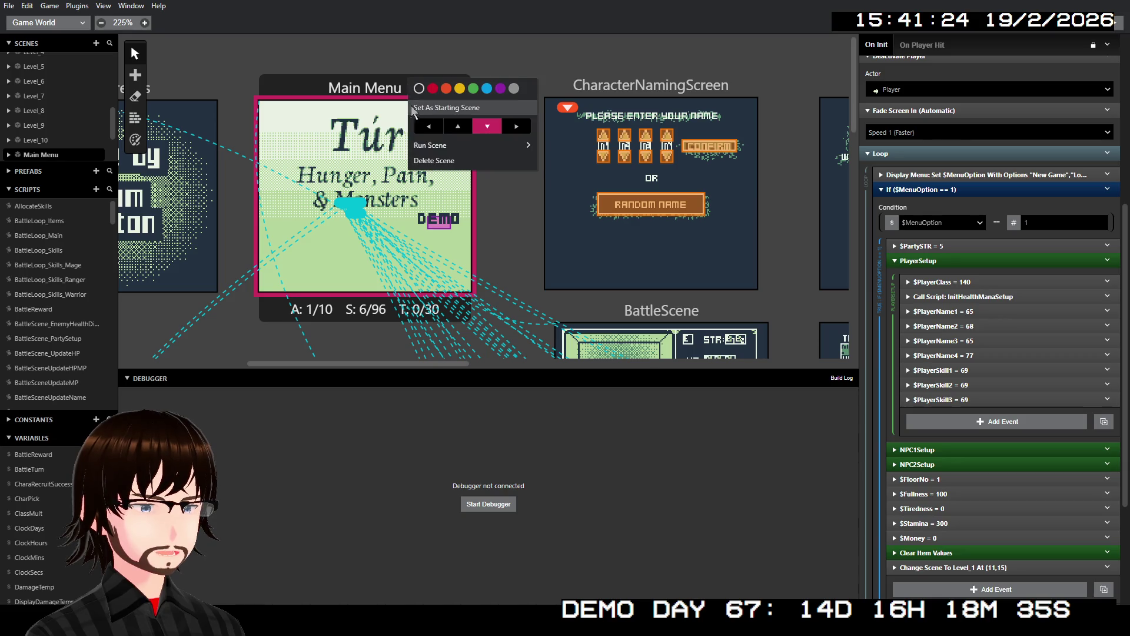
click(418, 109)
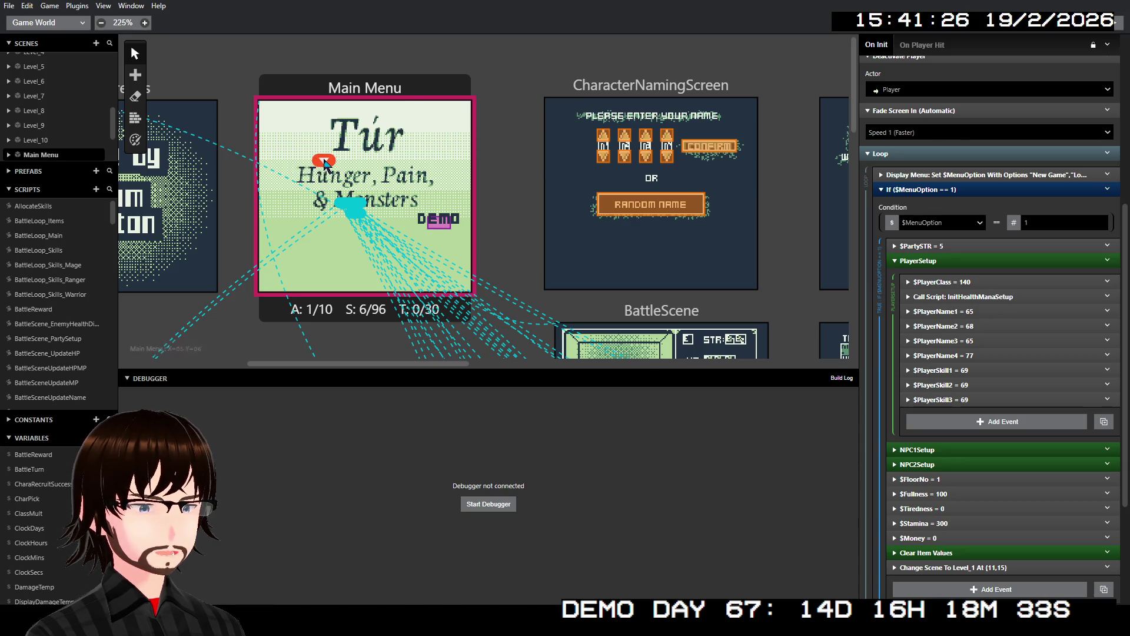
- Place the player start on Main Menu's title art, then select CharacterNamingScreen
click(355, 226)
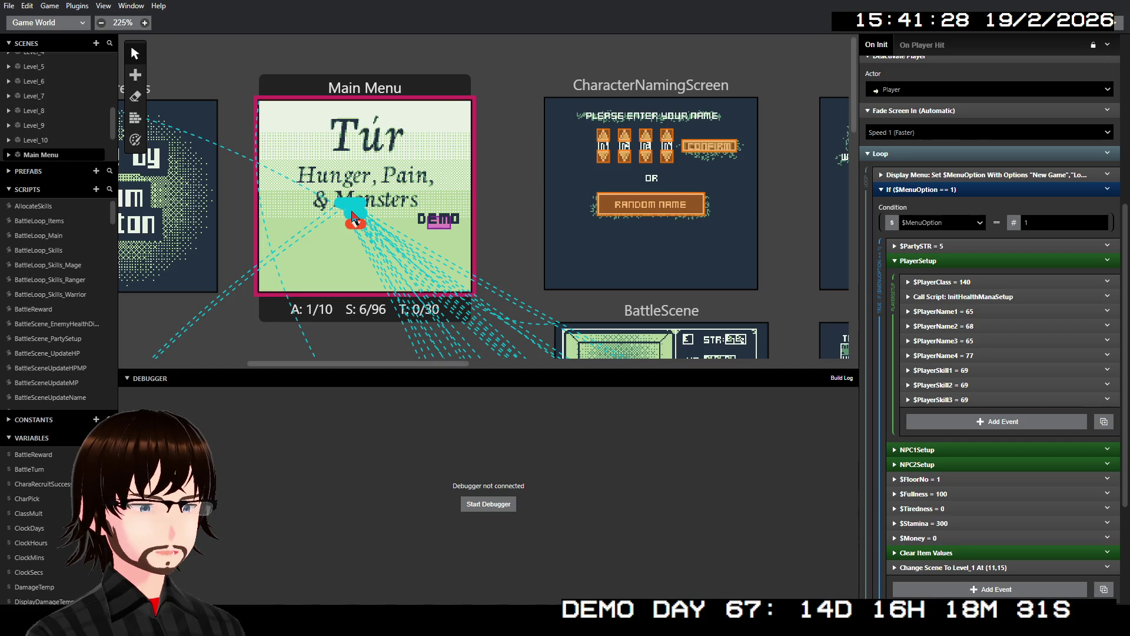
click(355, 193)
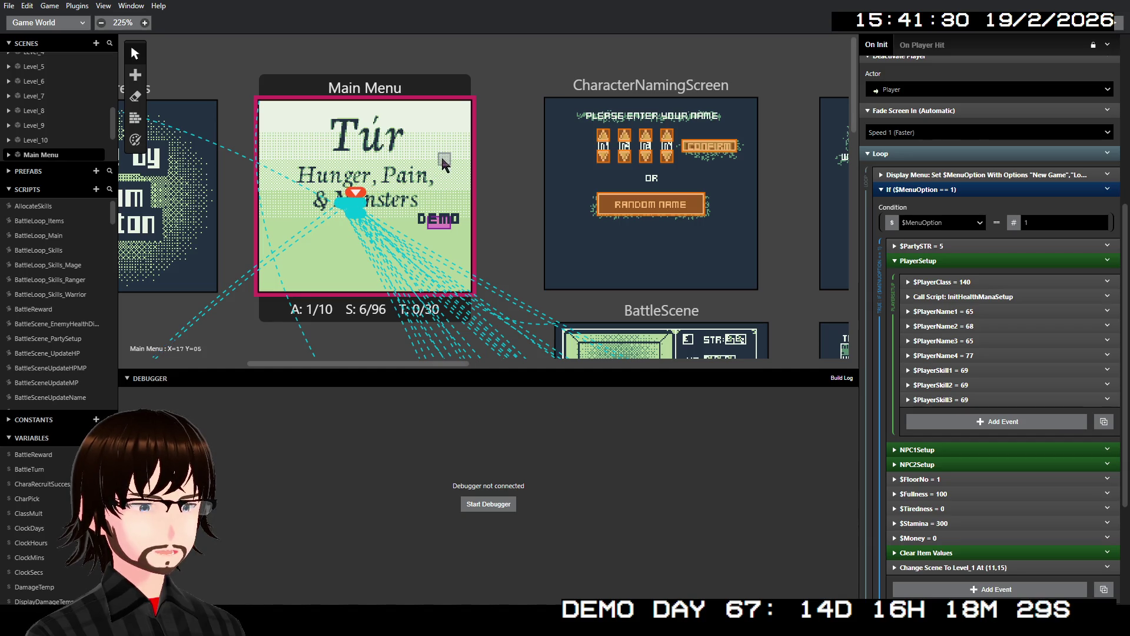
click(589, 95)
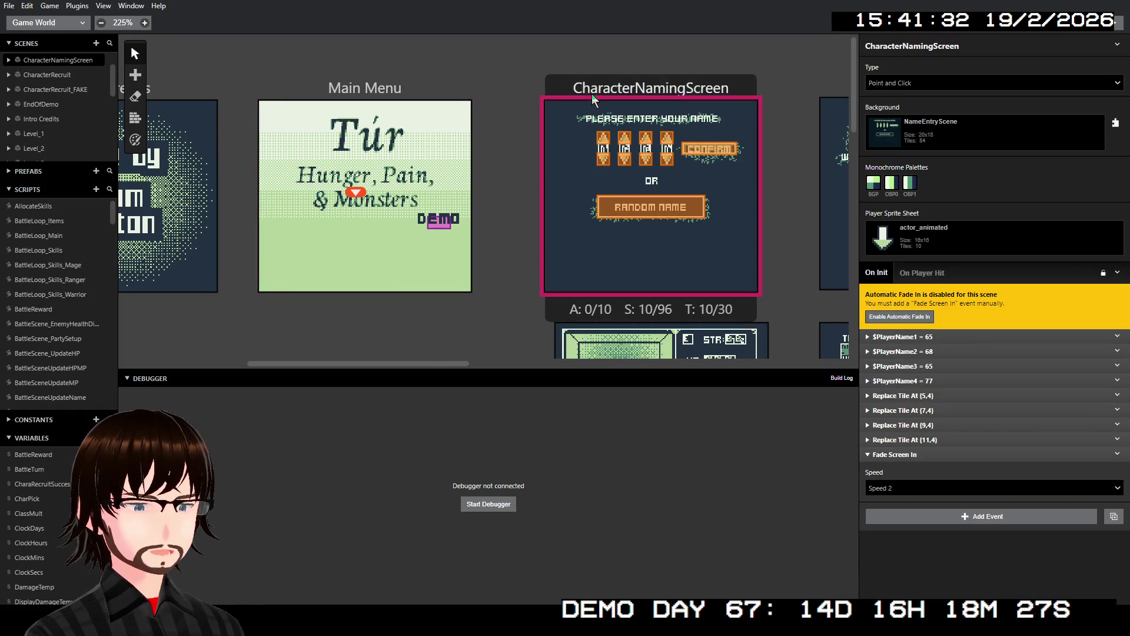
scroll(723, 215, right, 3)
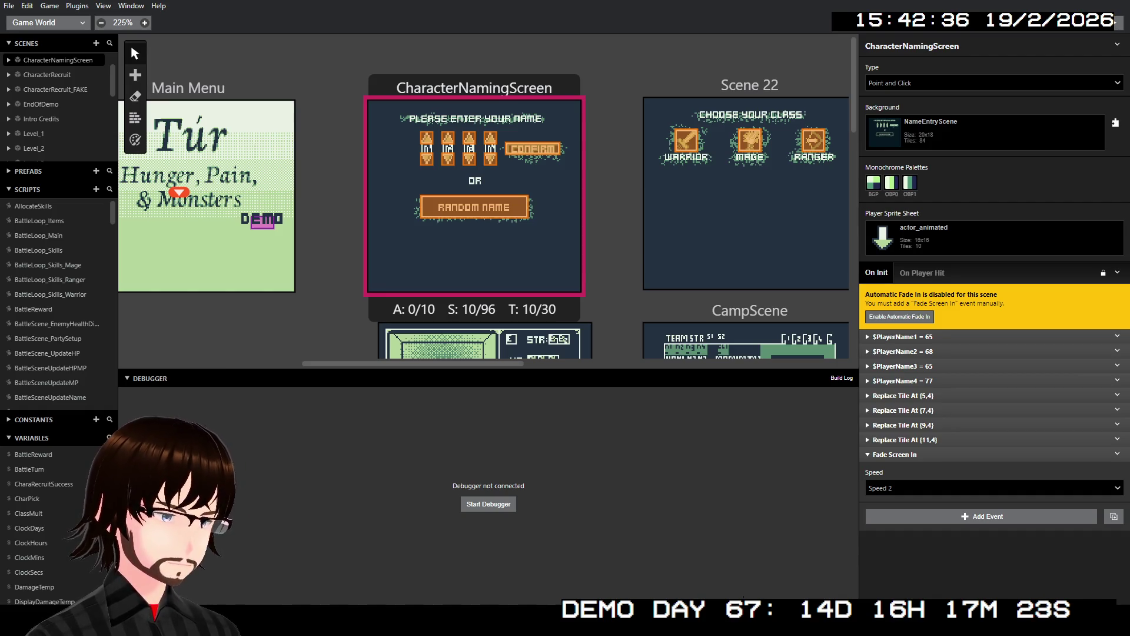
click(94, 190)
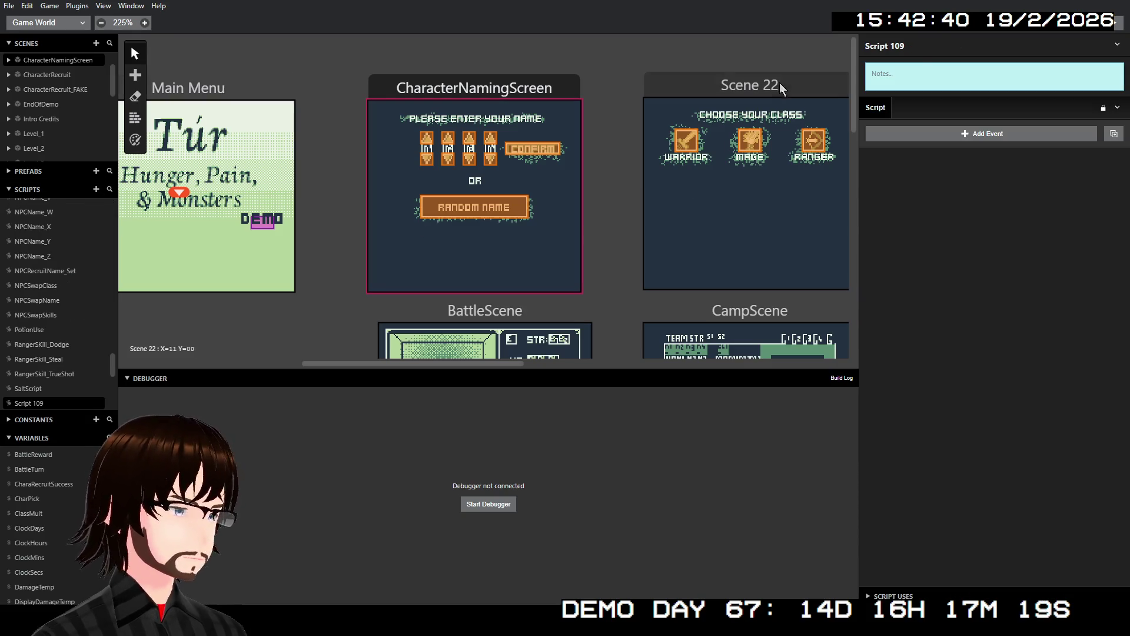
- Rename the new script to NameSet and bring up its Add Event list
double_click(916, 41)
click(916, 40)
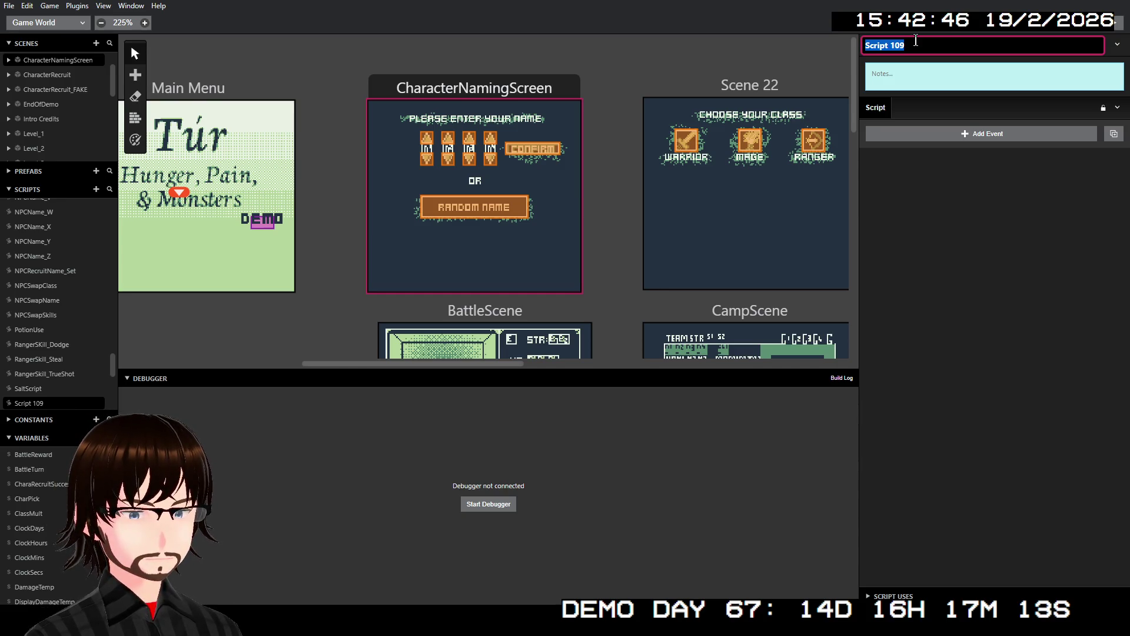
text(NameSet)
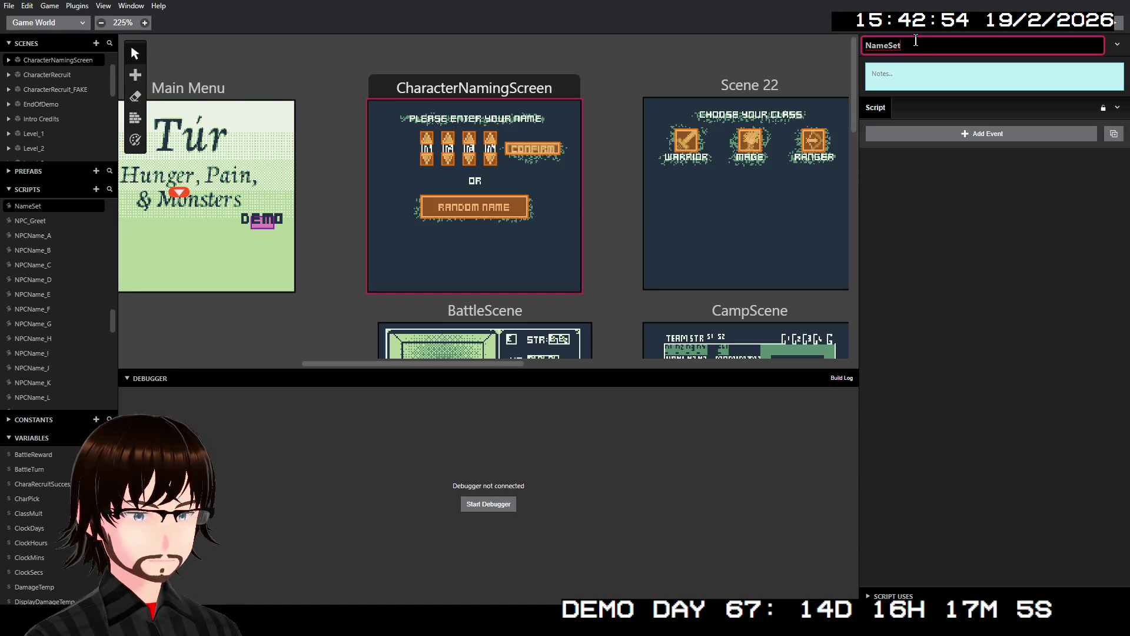
click(901, 135)
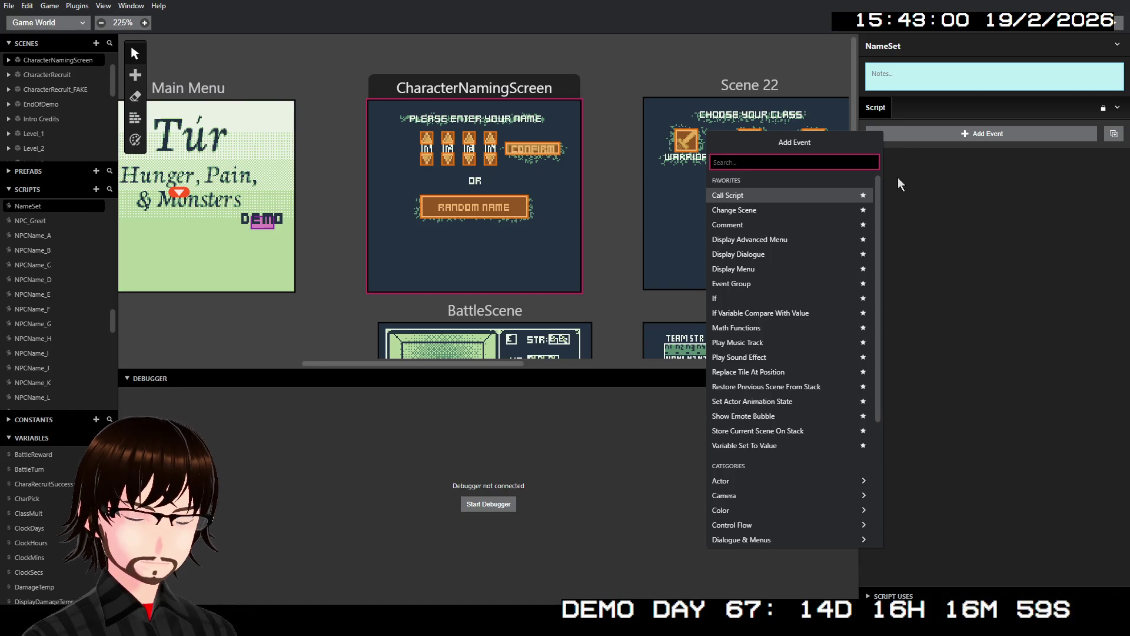
- Add a Variable Set To Value event setting Variable A to 0
text(v)
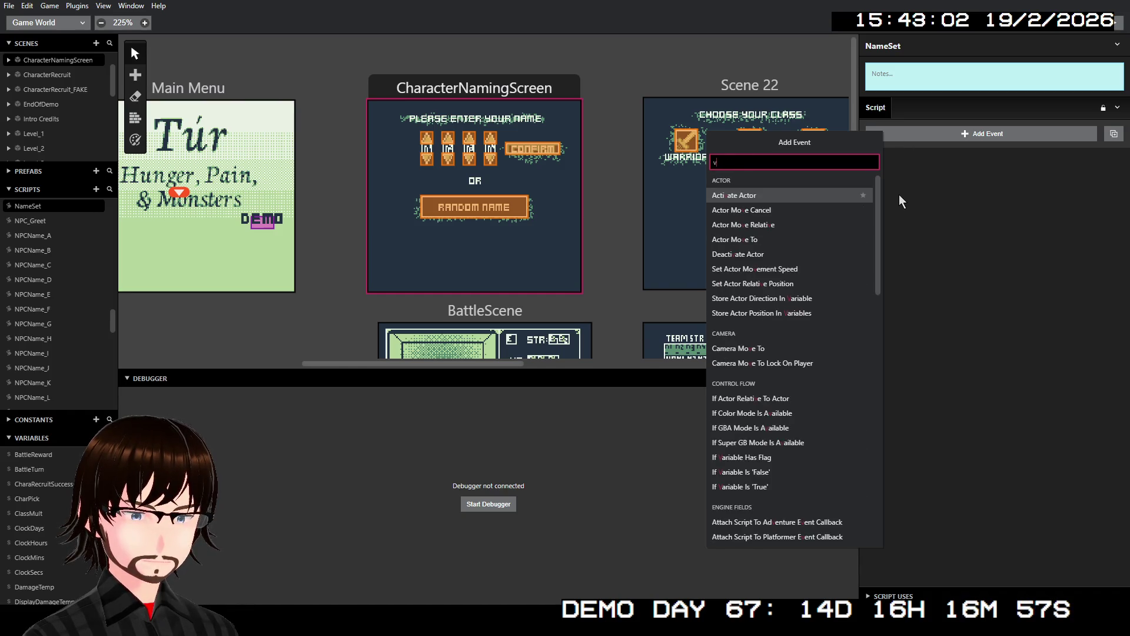
text(ar)
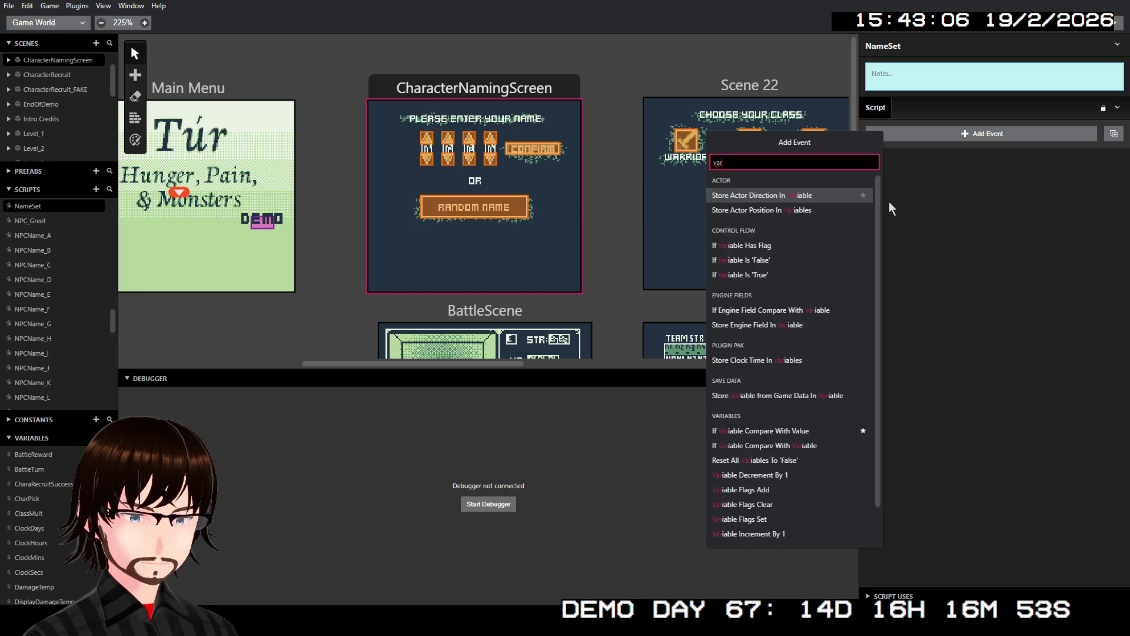
double_click(739, 157)
key(BackSpace)
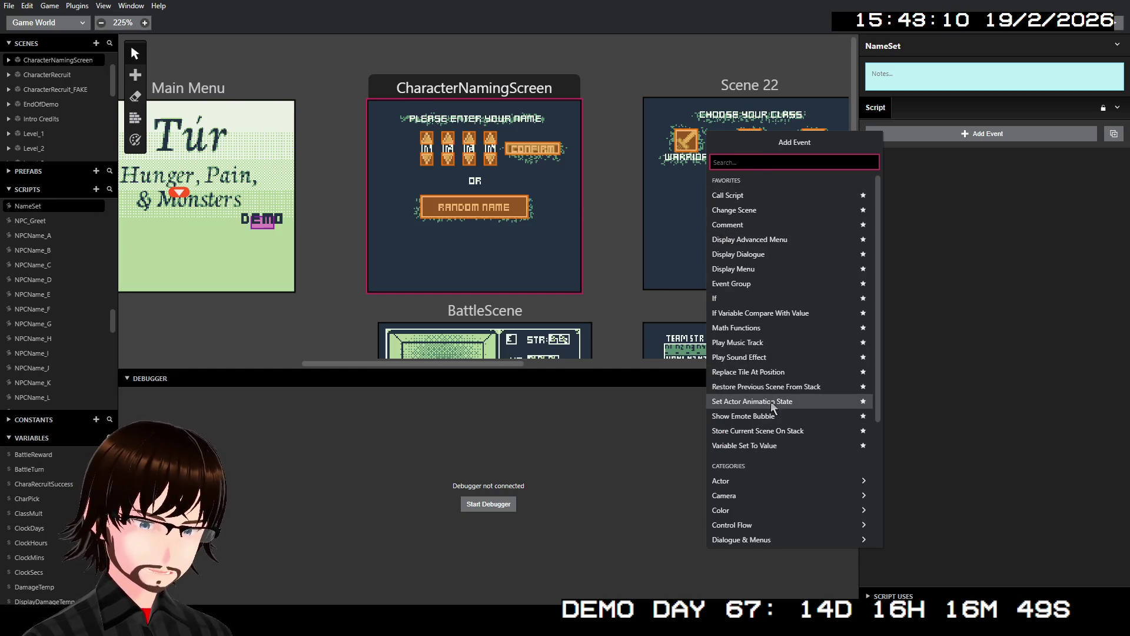
click(780, 442)
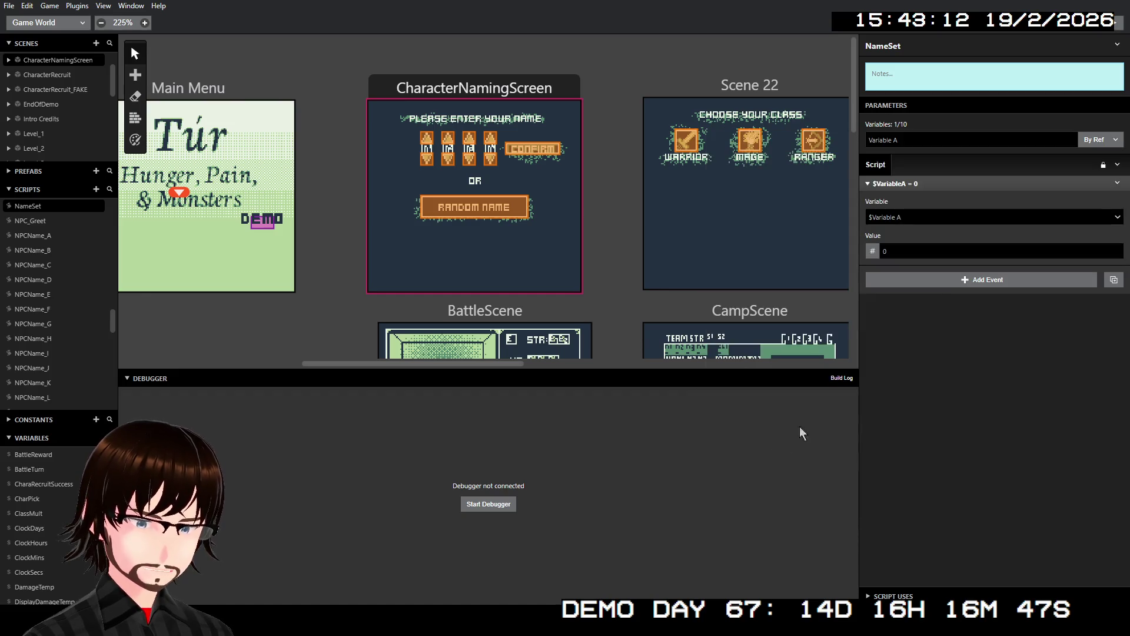
click(873, 252)
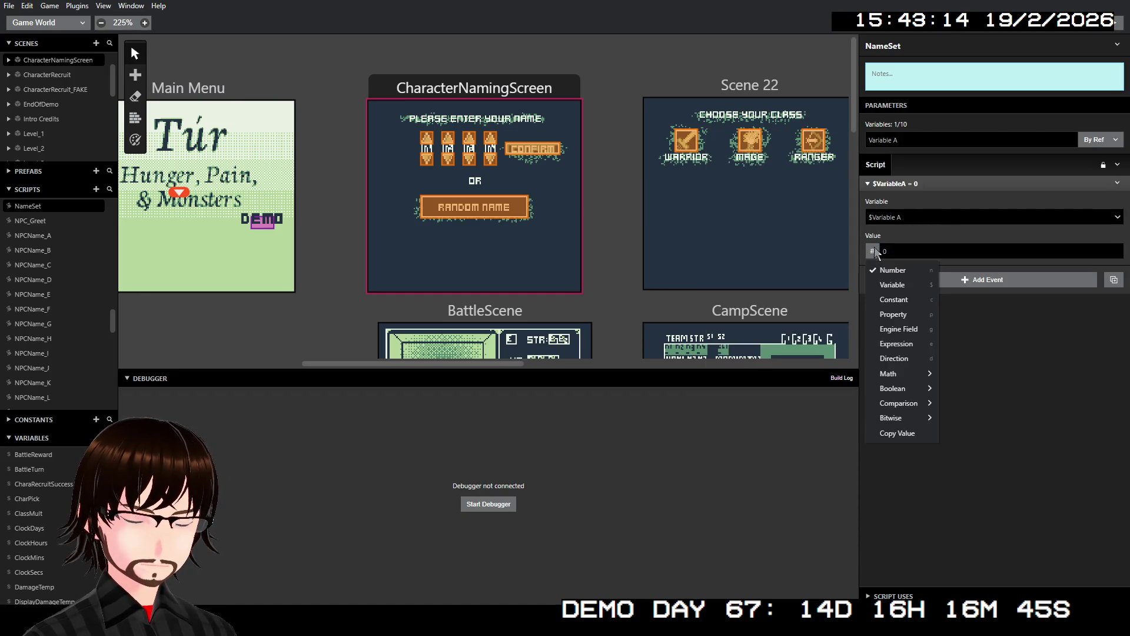
click(919, 217)
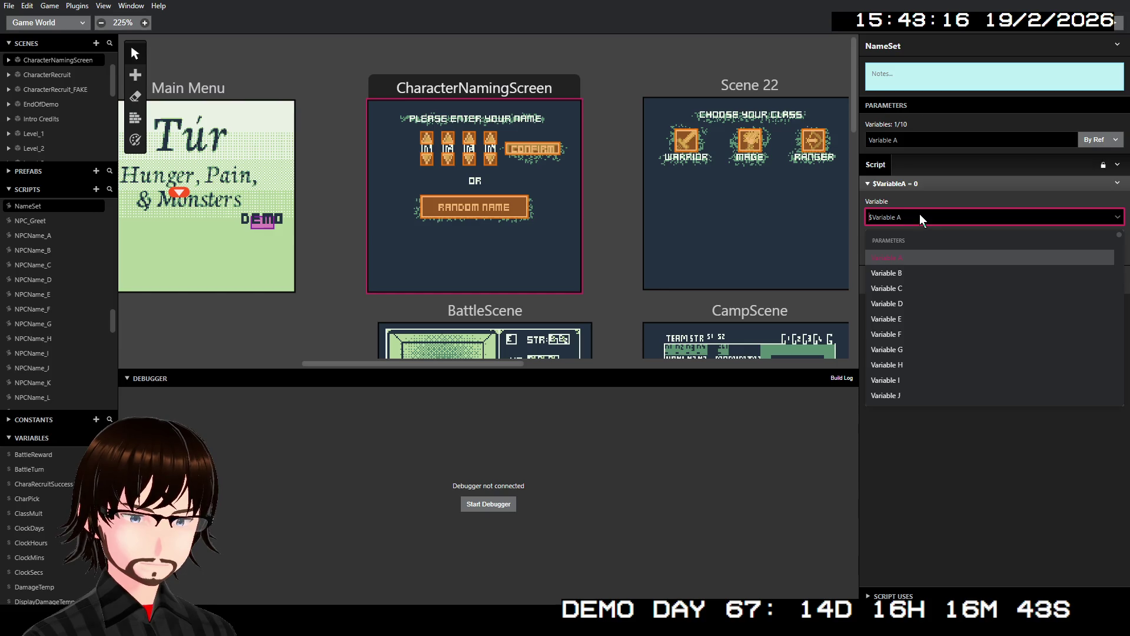
- Start renaming the Variable A parameter to PlayerLetter
double_click(935, 139)
click(935, 138)
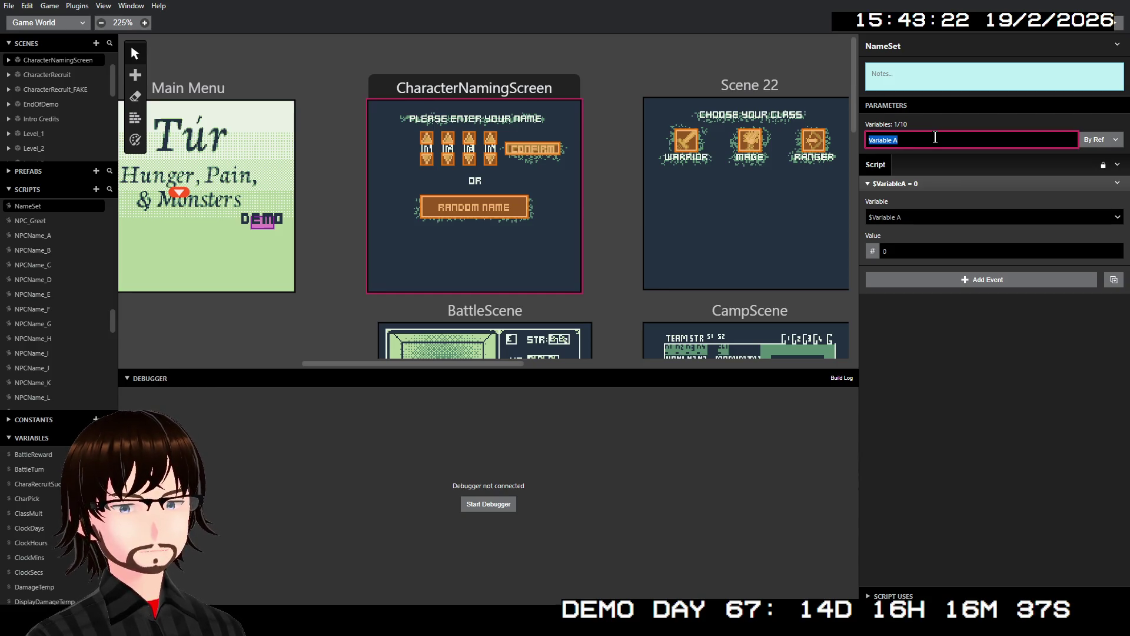
text(Playe)
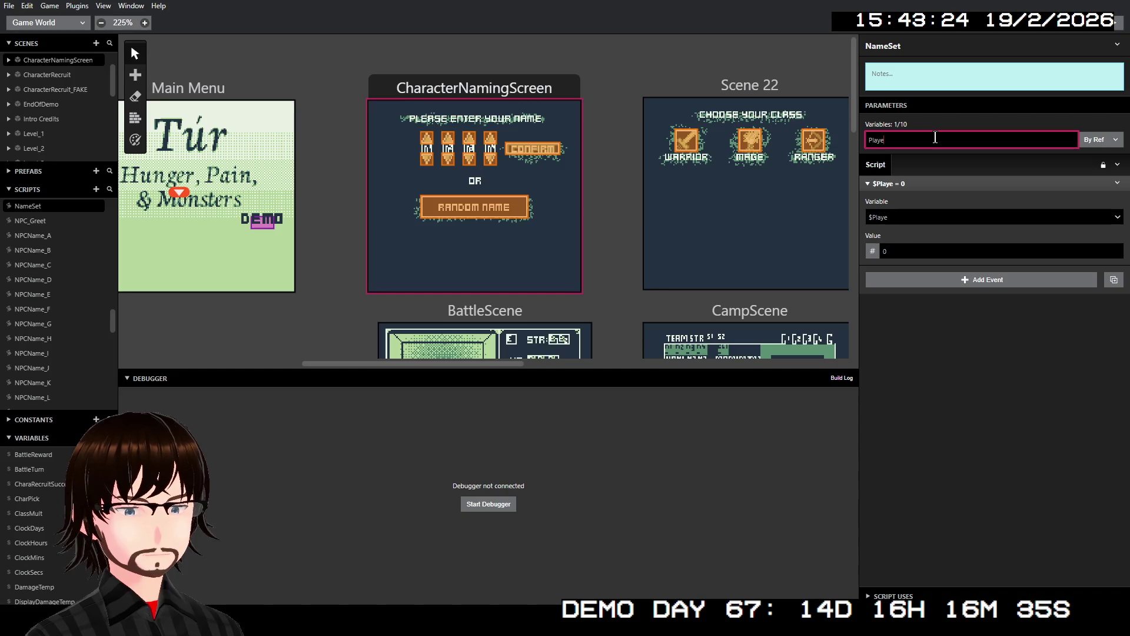
text(rLetter)
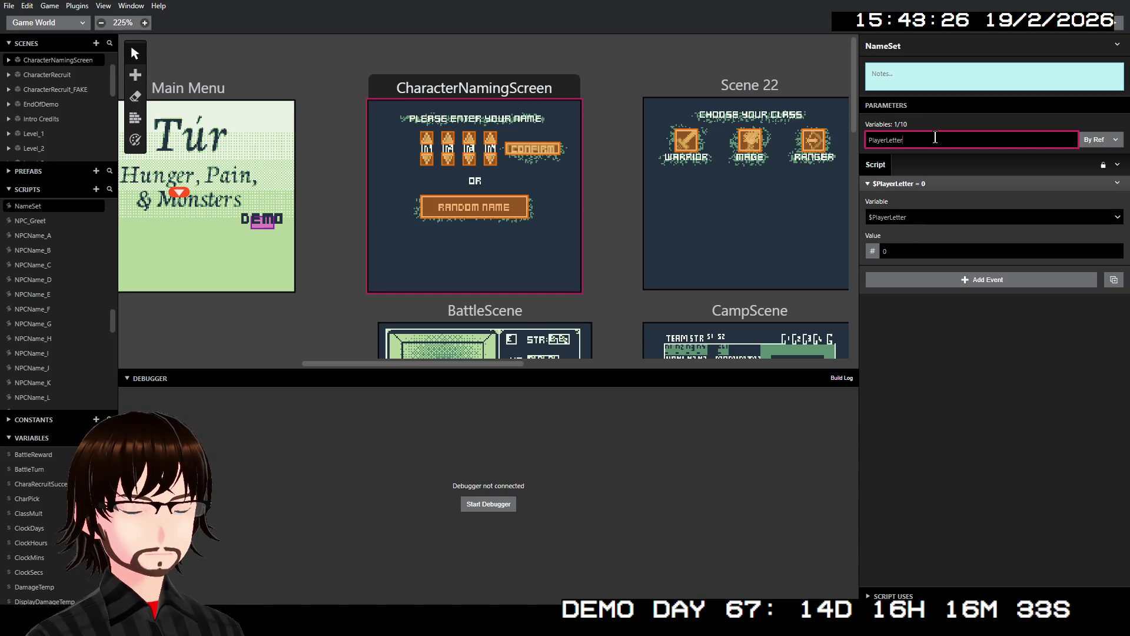
- Switch the assigned value to the expression $PlayerLetter+$Variable B
click(870, 253)
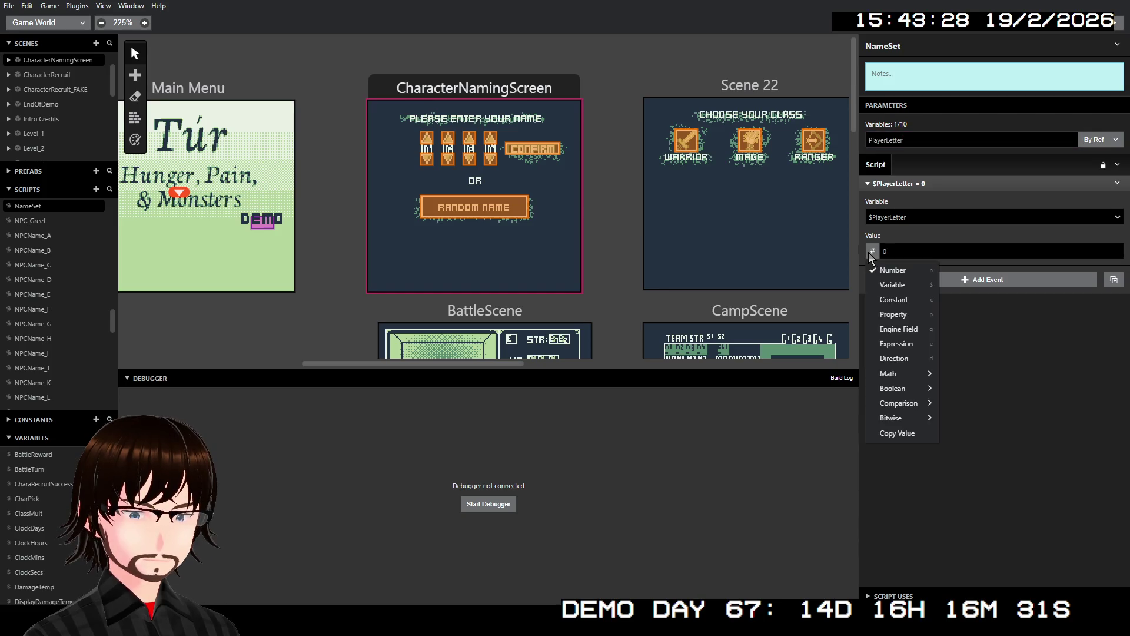
click(909, 345)
click(925, 250)
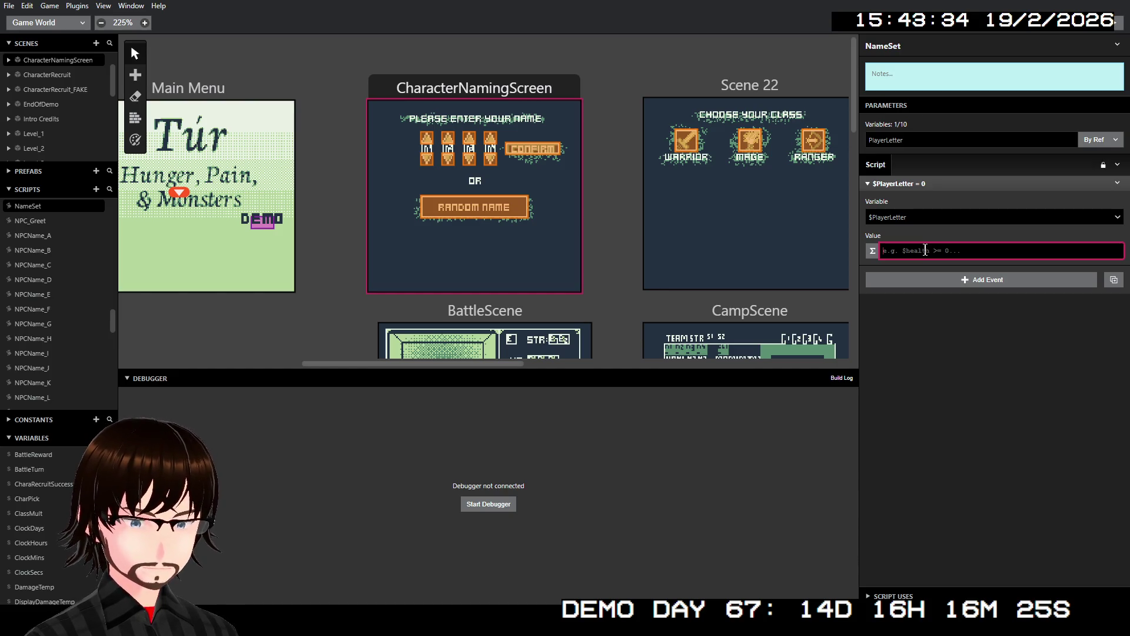
text($pl)
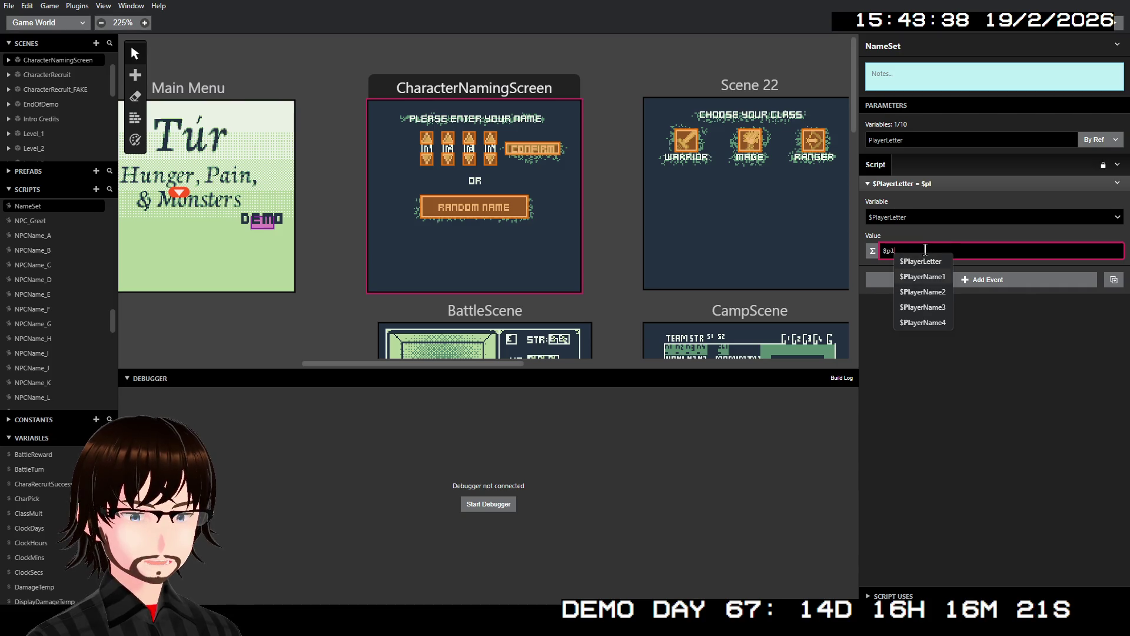
click(923, 260)
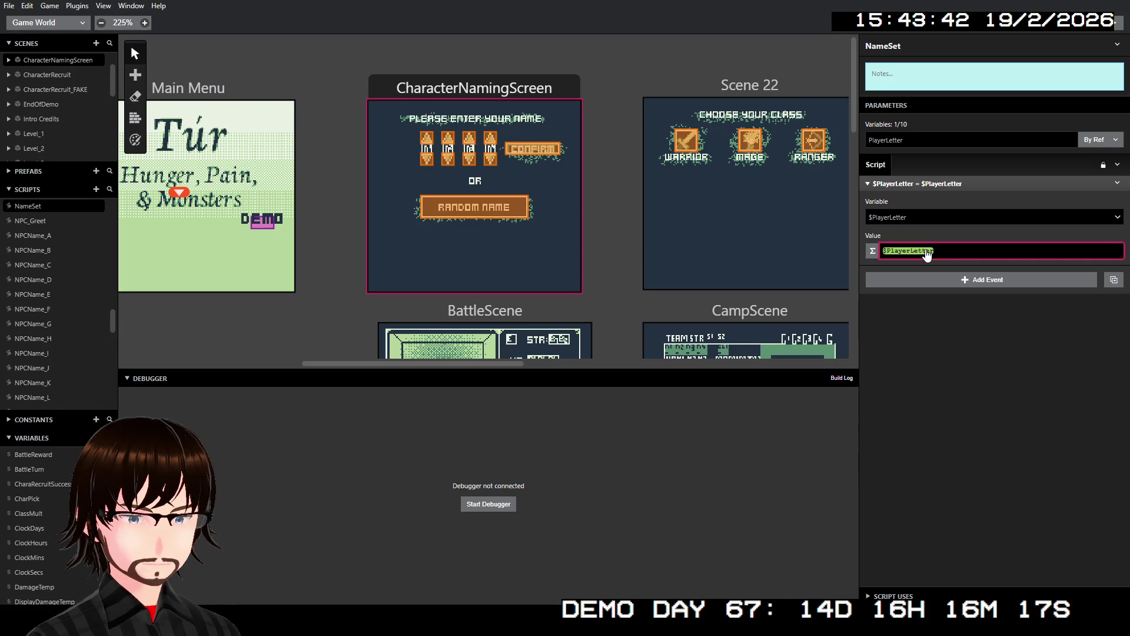
text(+)
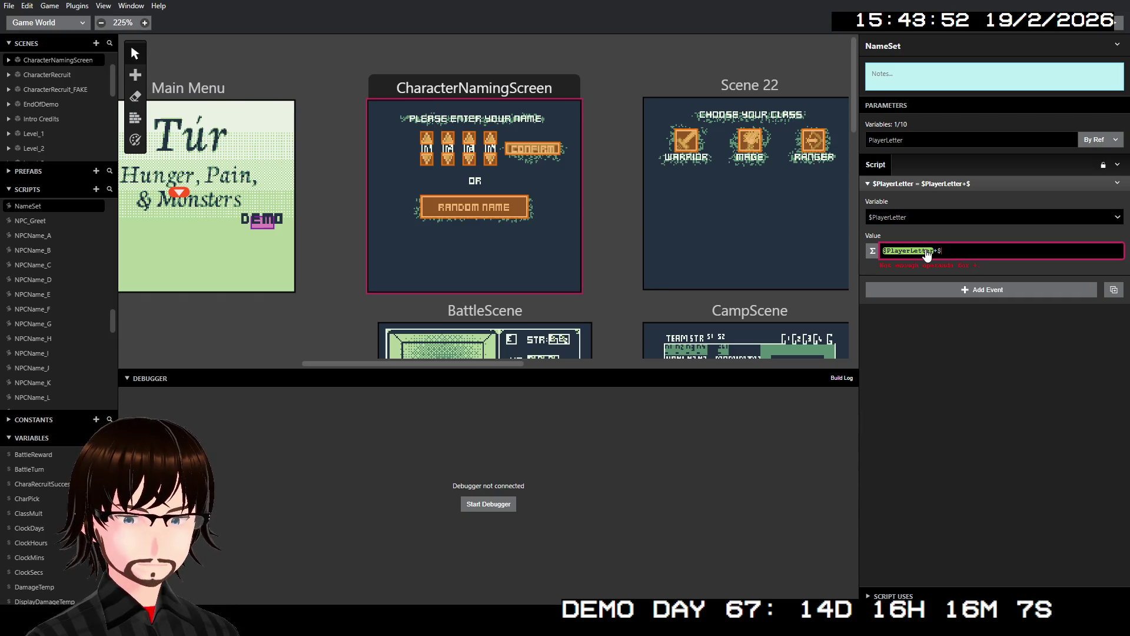
text($)
key(Down)
key(Return)
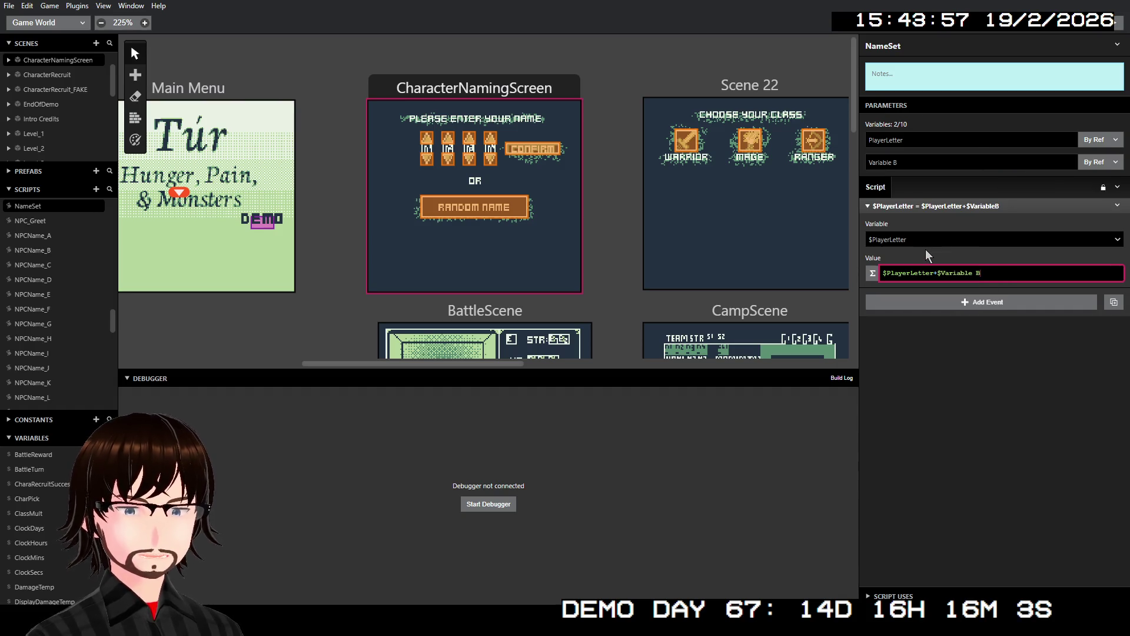
double_click(915, 162)
- Rename Variable B to Increment, pass it By Value, and keep PlayerLetter By Reference
key(ctrl+a)
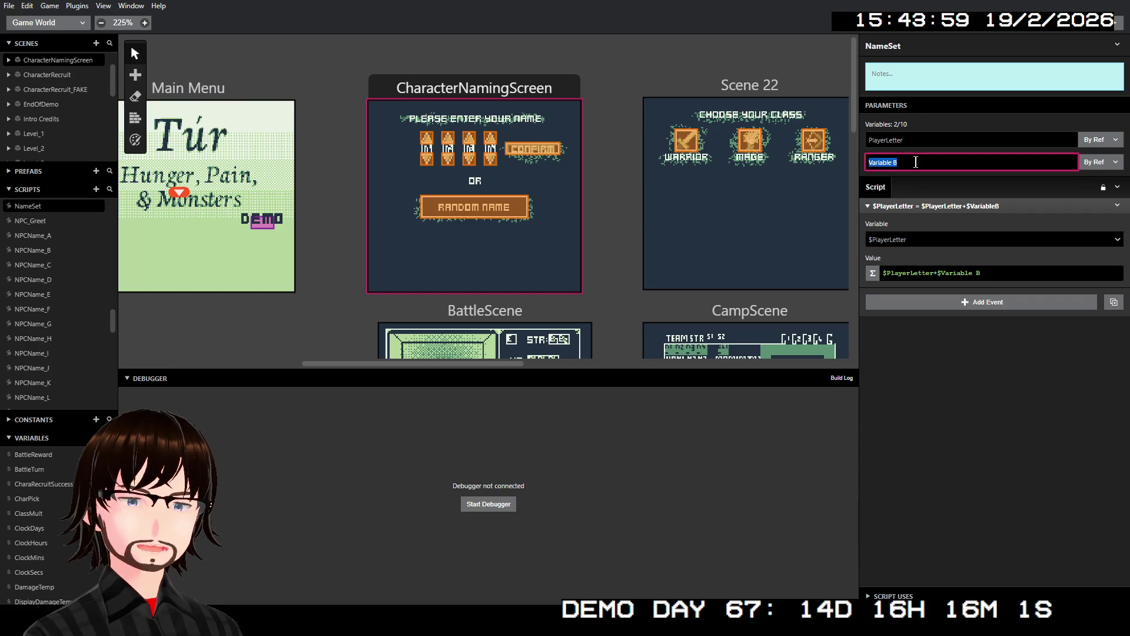
text(Incr)
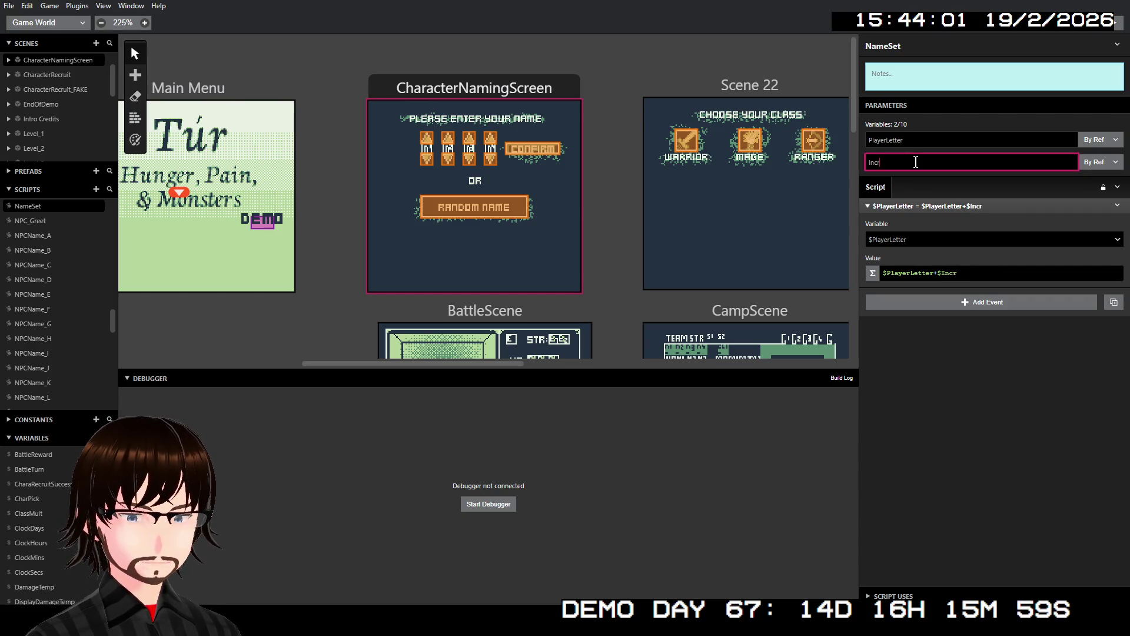
text(ement)
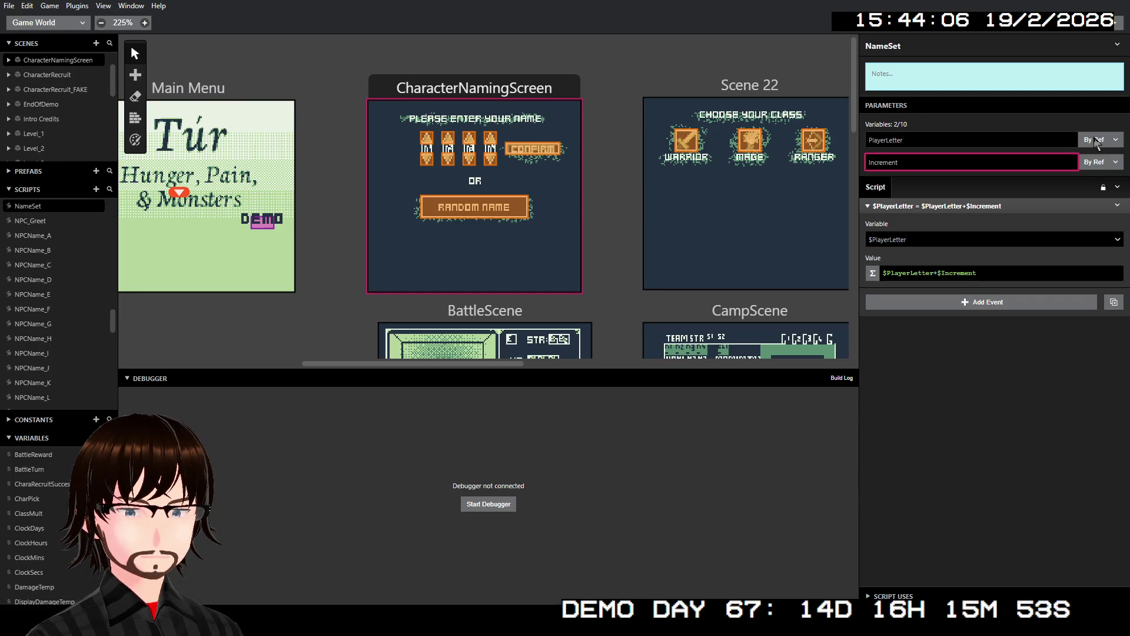
click(1093, 161)
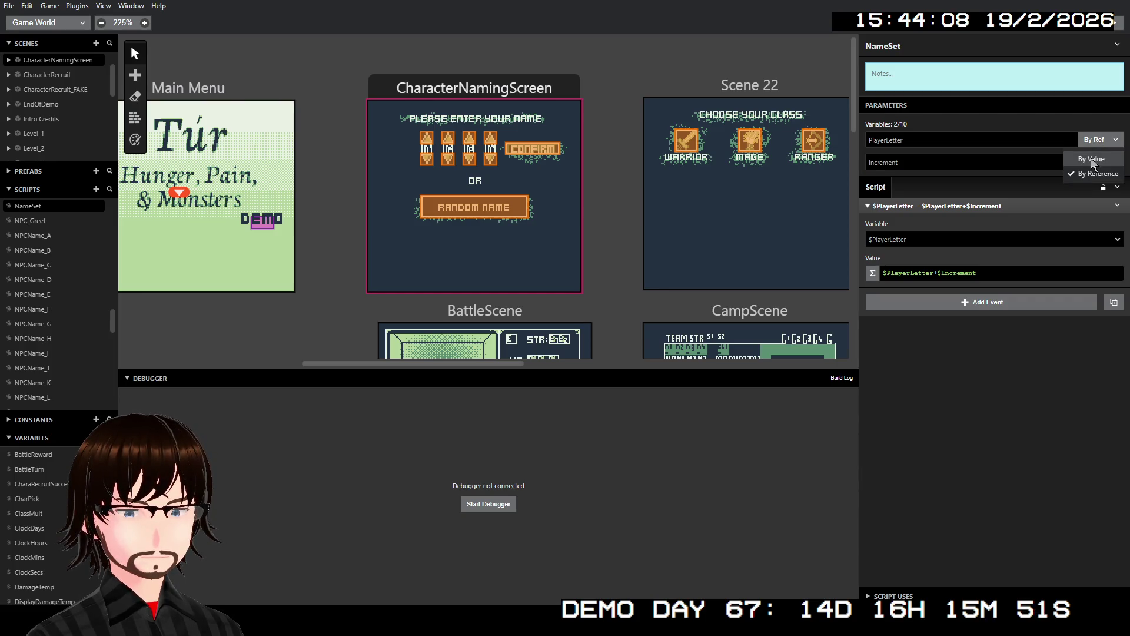
click(1090, 158)
click(1090, 164)
click(1089, 178)
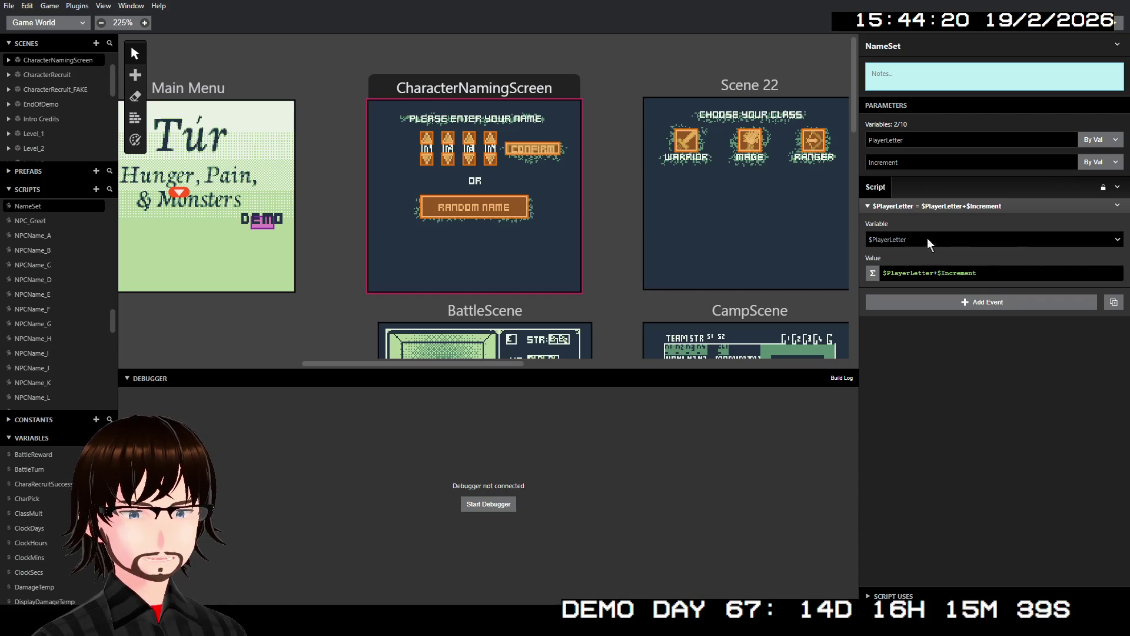
click(1093, 140)
click(1093, 173)
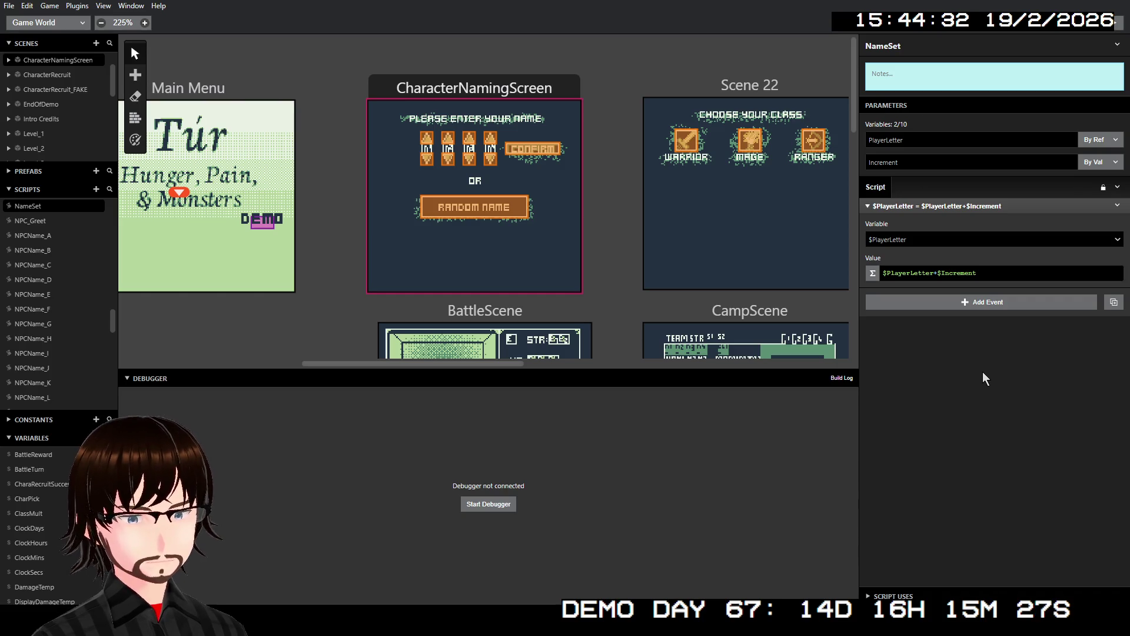
- Add an If $PlayerLetter < 64 check with a set-variable event in its branch
click(938, 306)
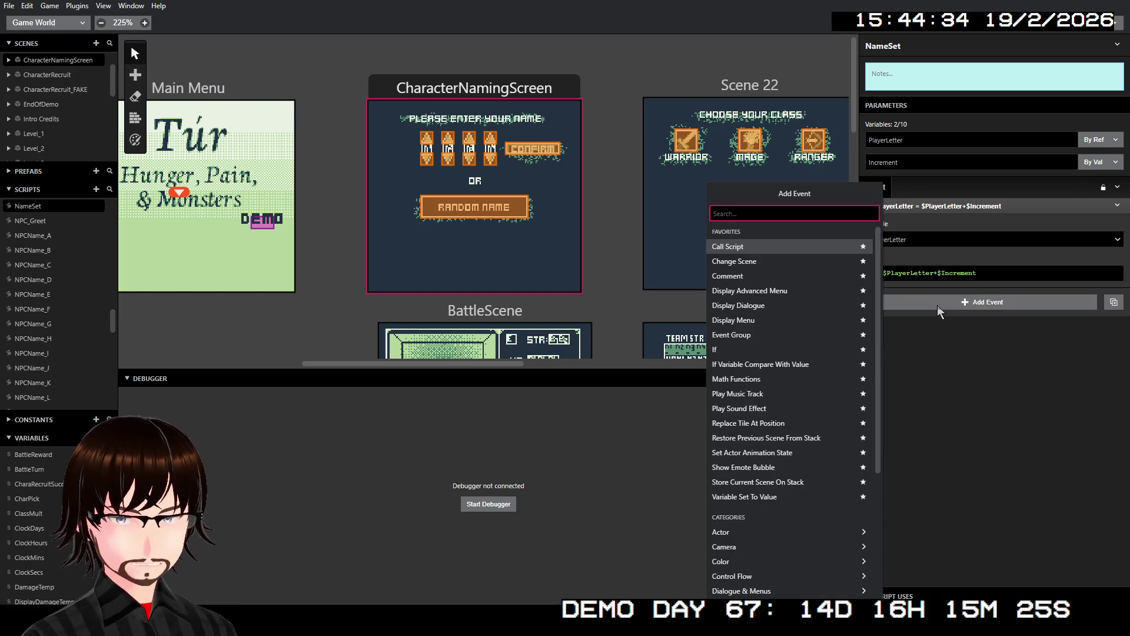
text(if)
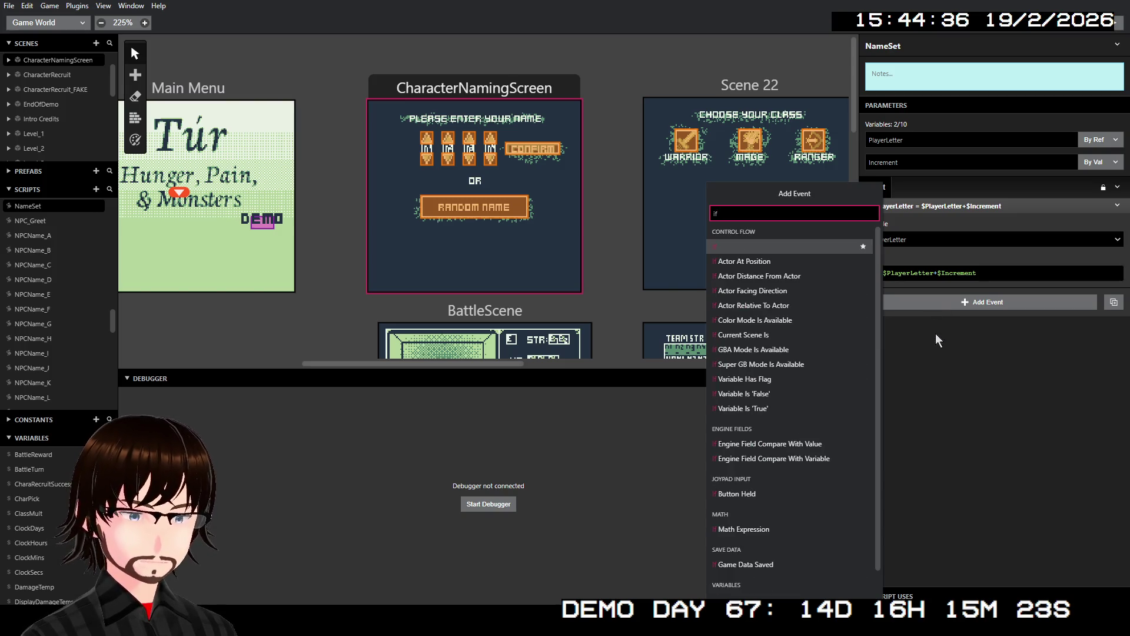
key(Return)
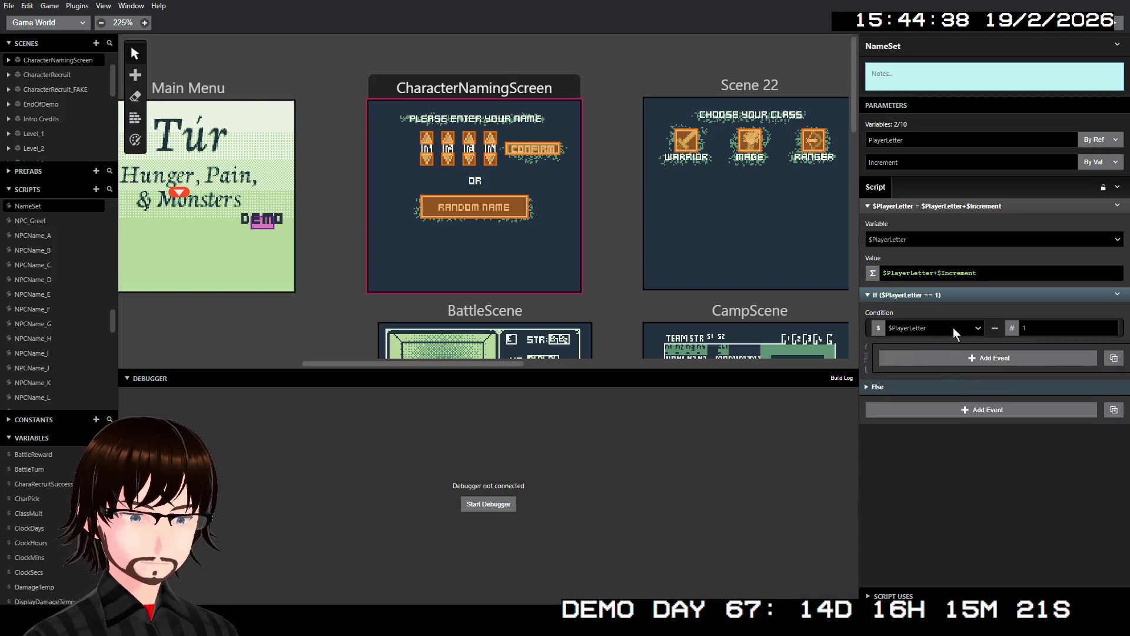
click(992, 332)
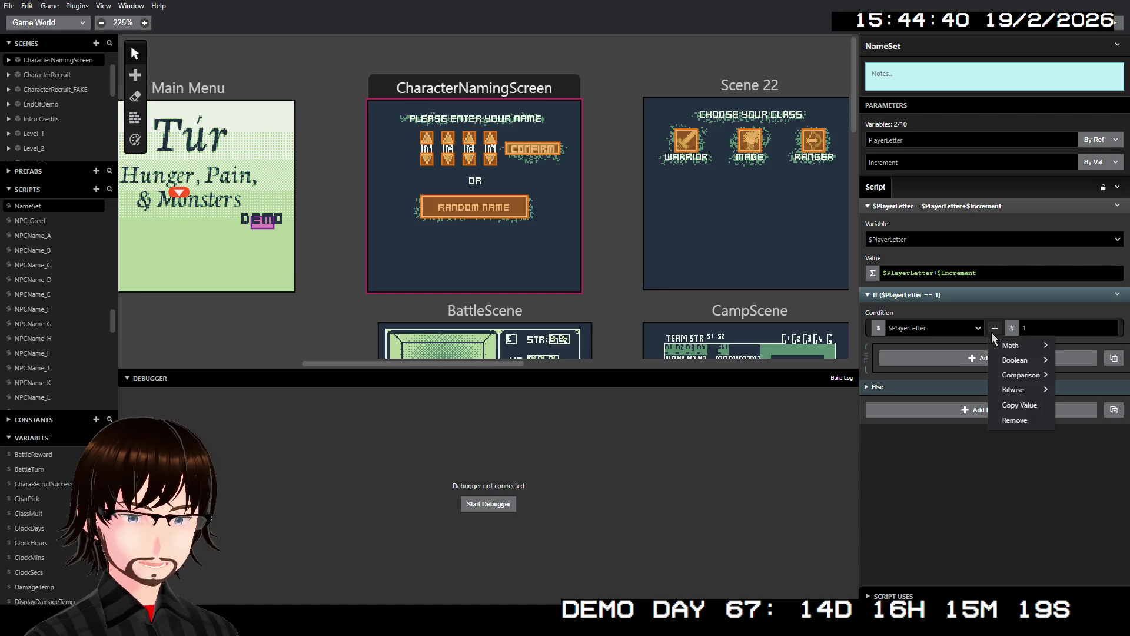
mouse_move(1019, 362)
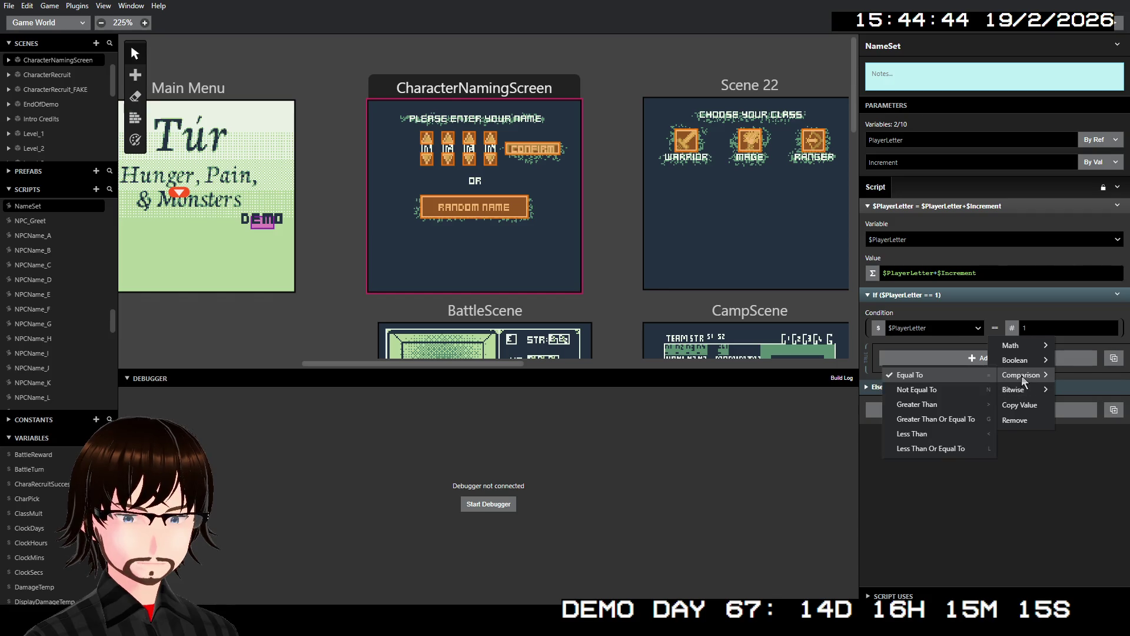
click(956, 437)
click(1043, 328)
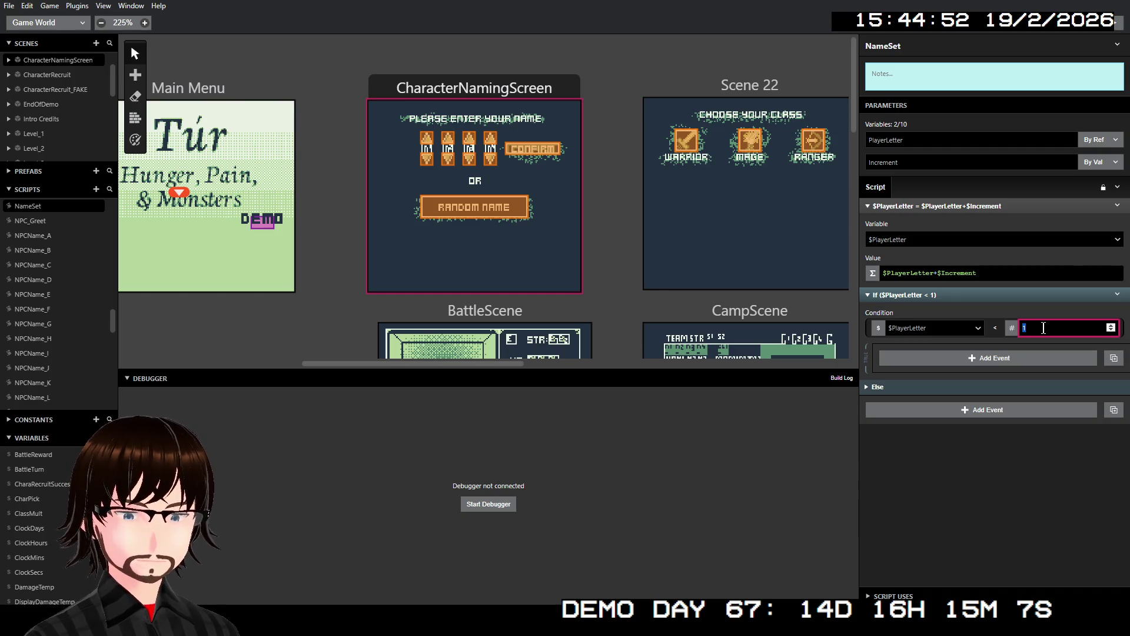
text(64)
click(987, 362)
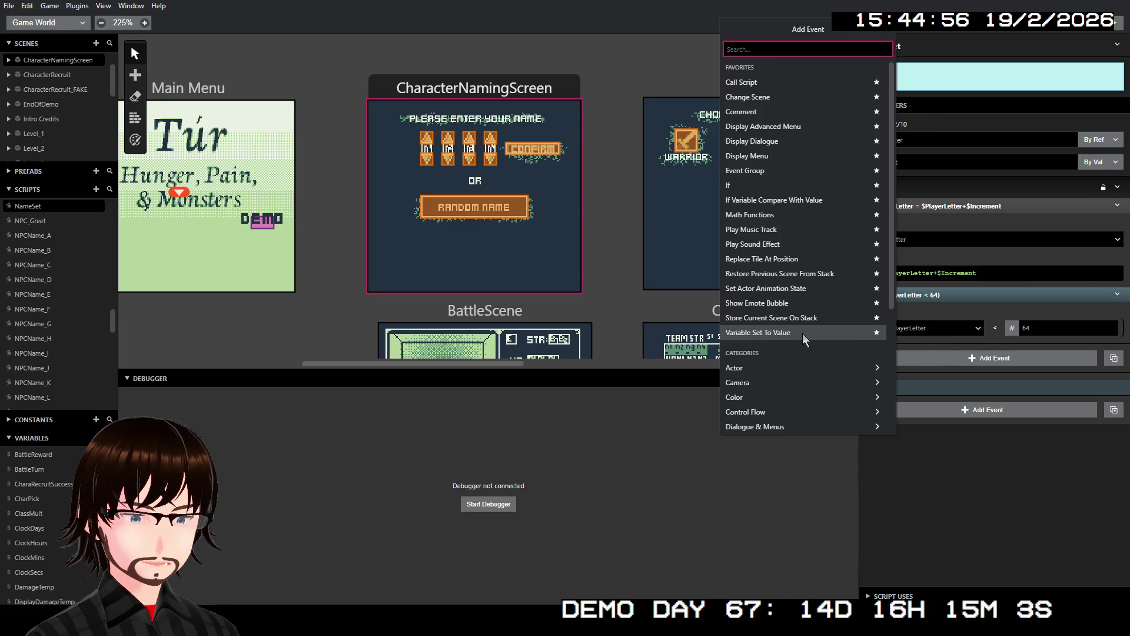
click(802, 332)
- Set PlayerLetter to 64 in the If branch and add a nested If under Else
click(946, 417)
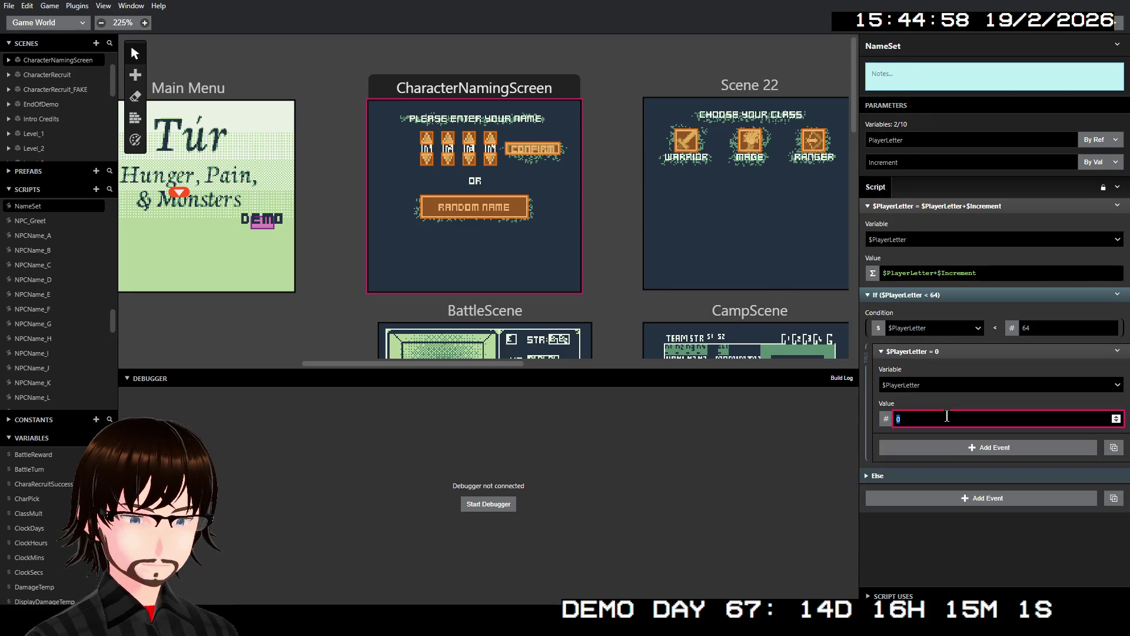
text(64)
click(970, 530)
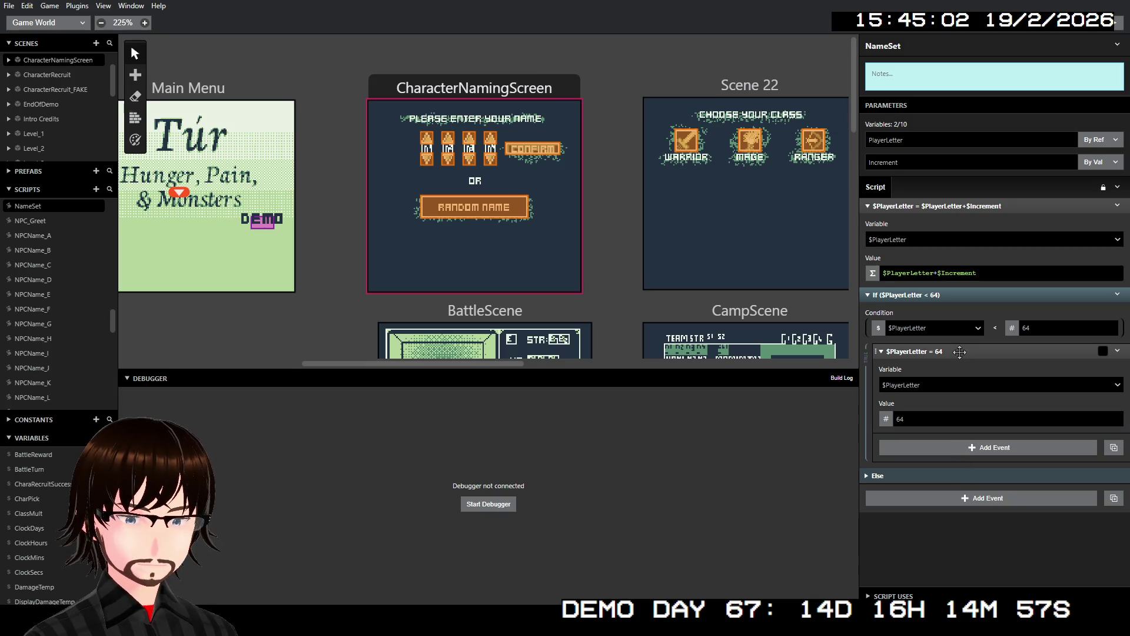
click(867, 474)
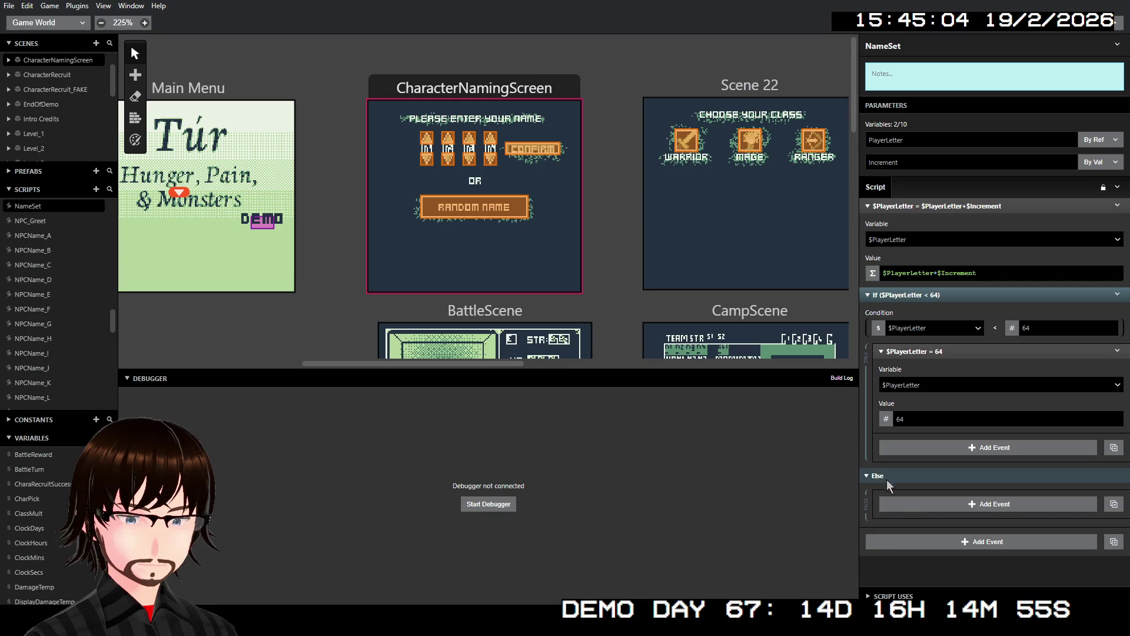
click(917, 506)
text(i)
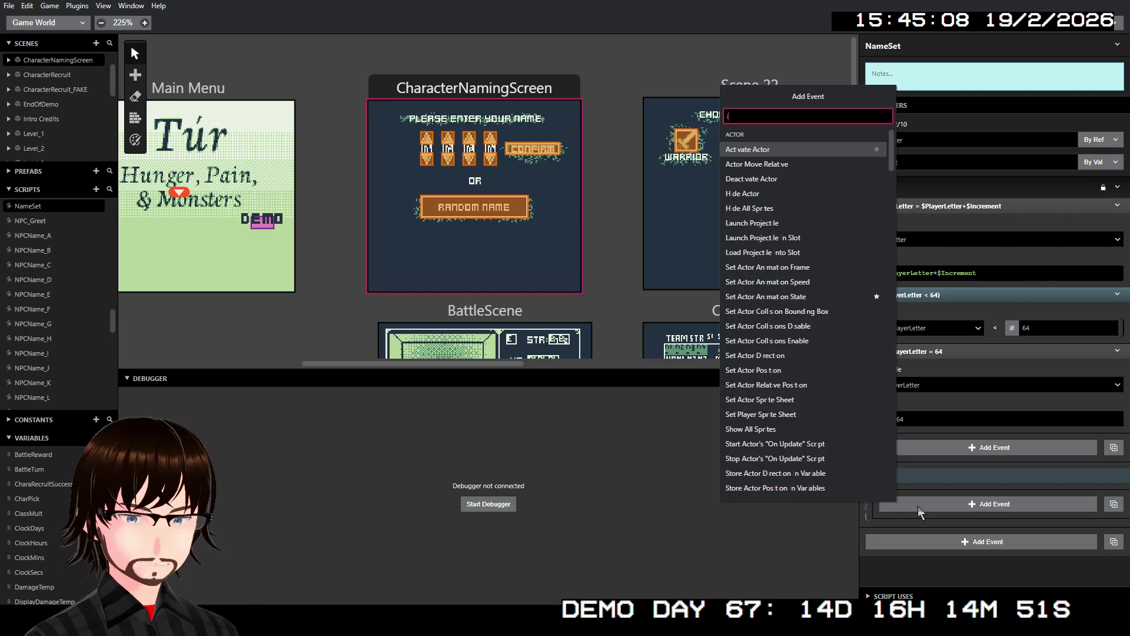
text(f)
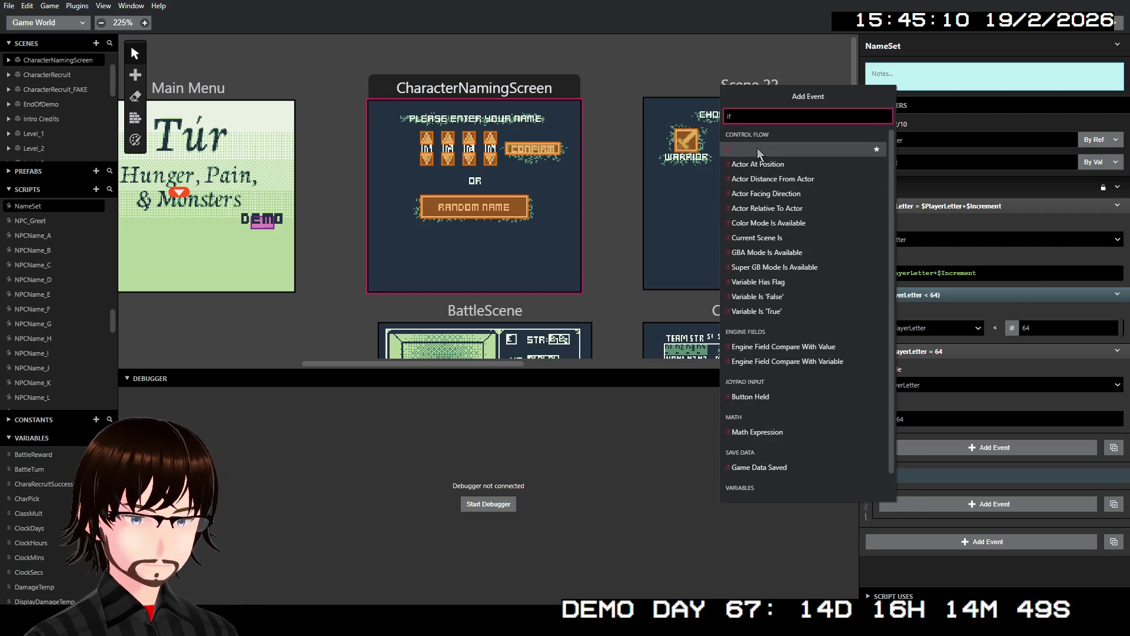
click(756, 148)
- Make the nested check PlayerLetter > 90 and set PlayerLetter to 90 inside it
scroll(986, 472, down, 1)
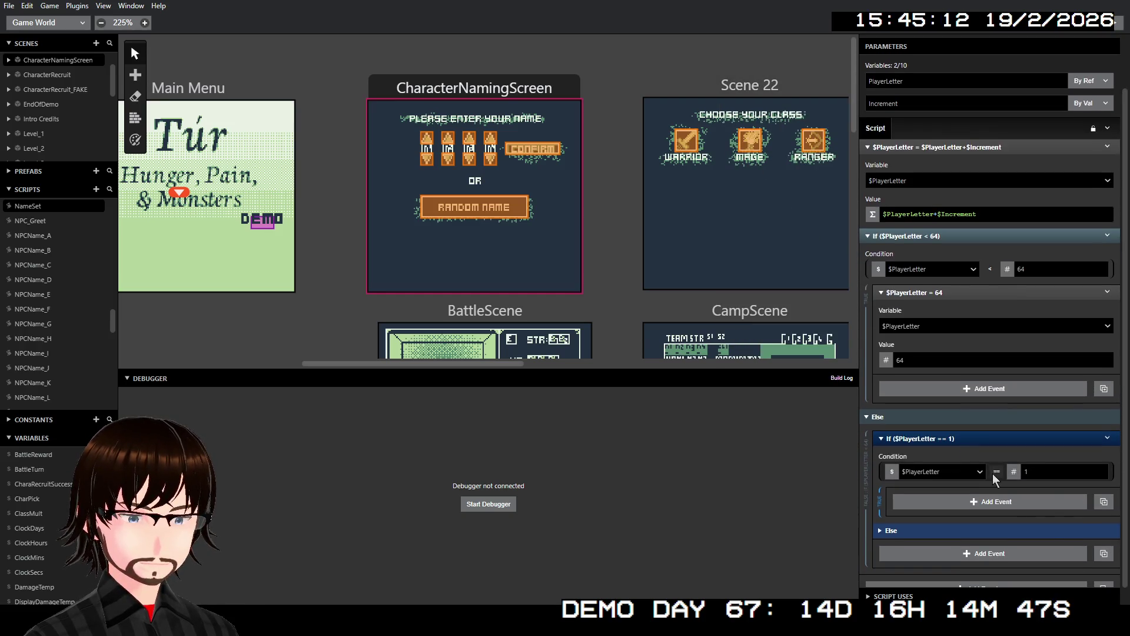
click(994, 472)
mouse_move(1024, 519)
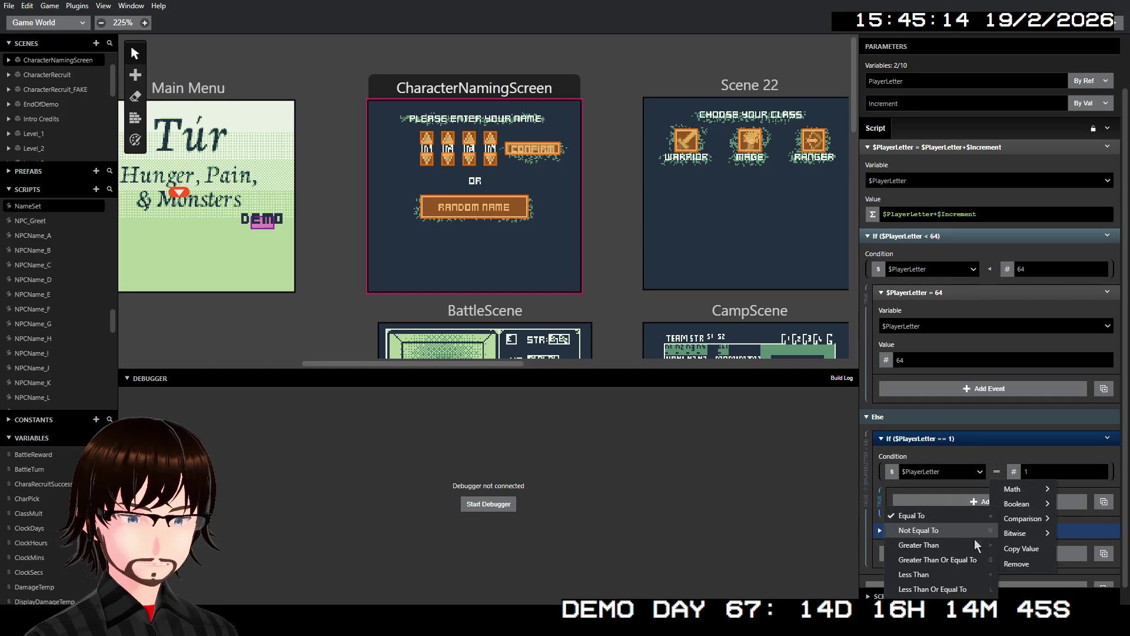
click(945, 549)
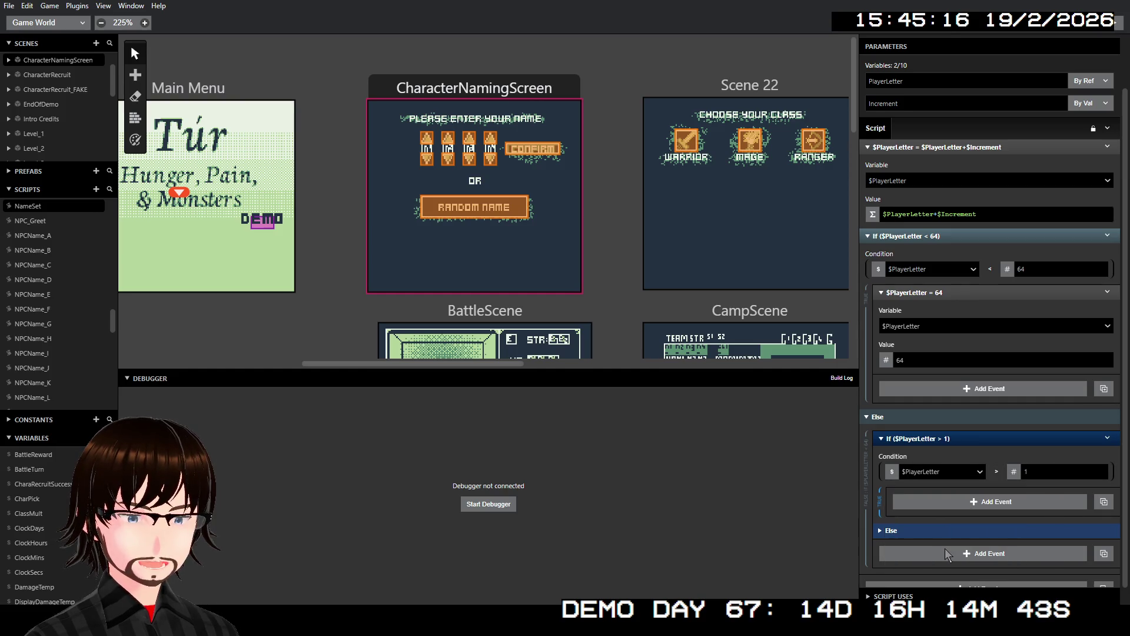
click(1051, 465)
text(90)
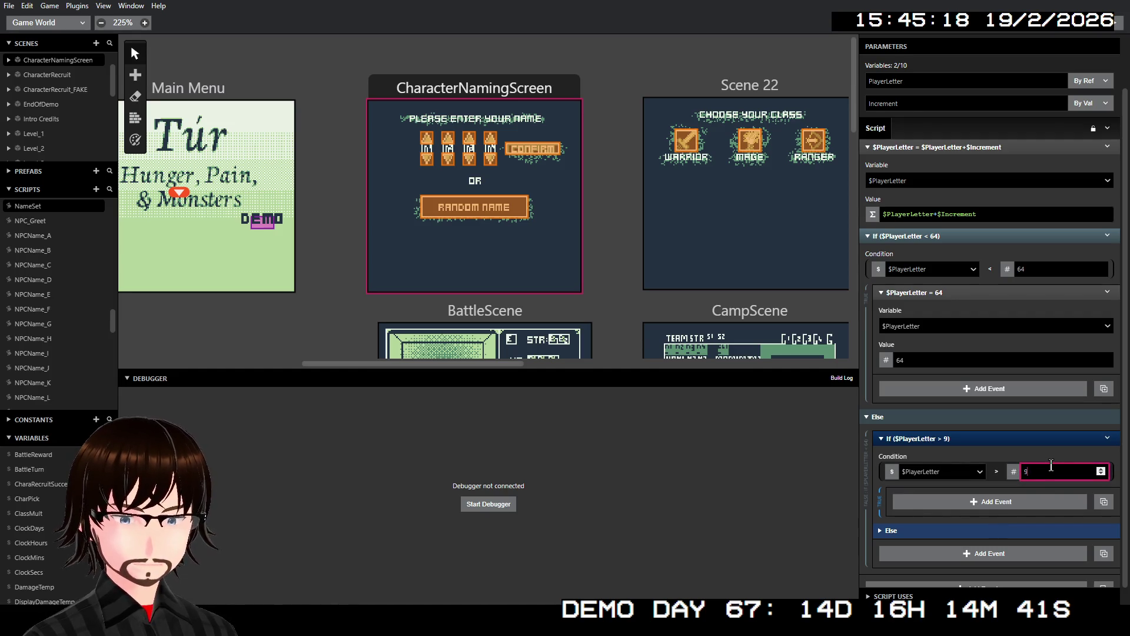
click(1011, 507)
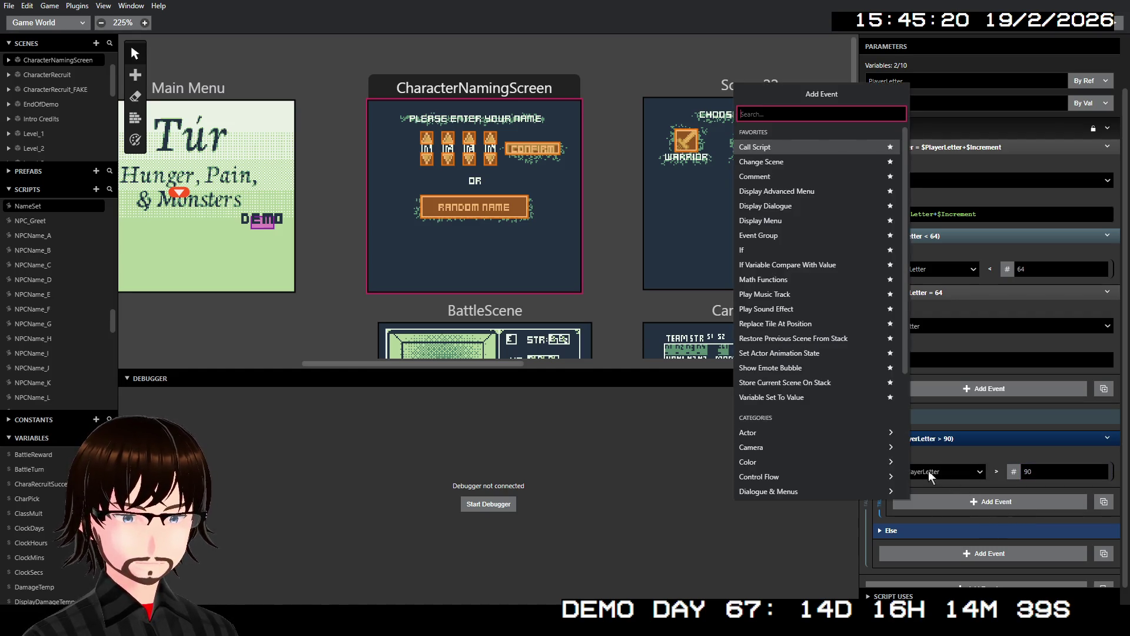
click(804, 398)
click(947, 560)
text(90)
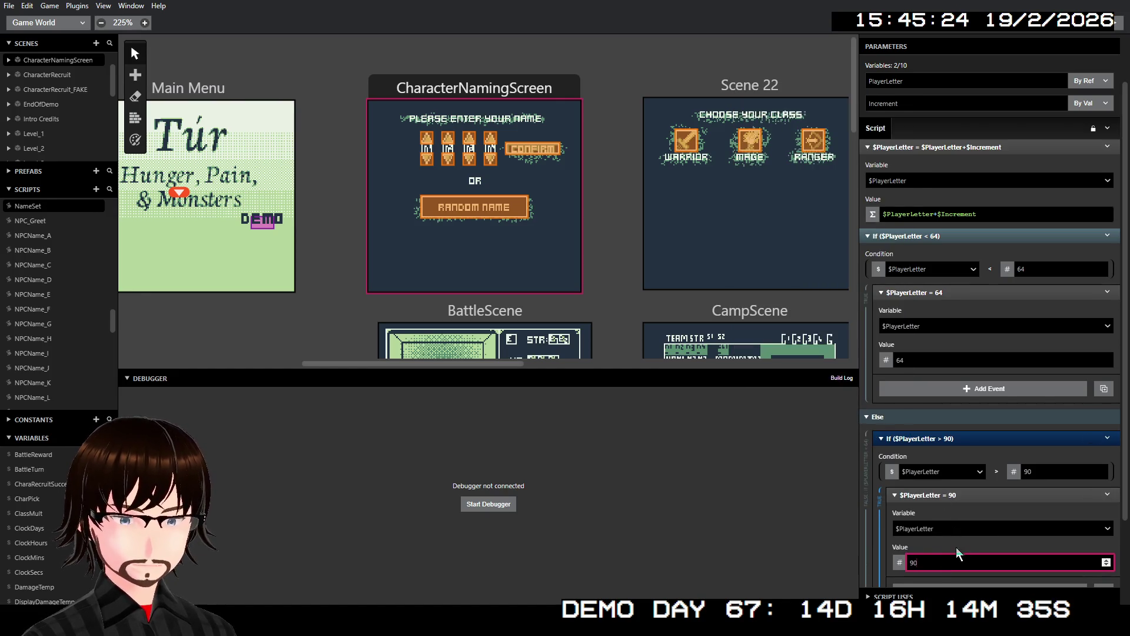
scroll(963, 541, down, 2)
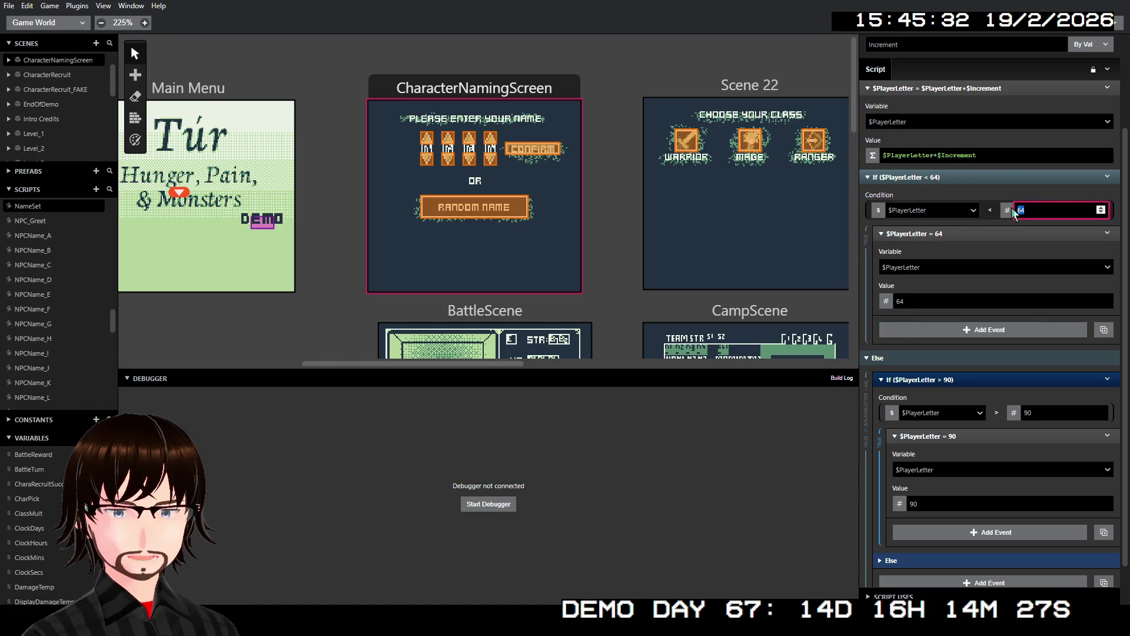
- Change the first branch's value to 90 and the second branch's value to 64
click(919, 299)
drag(920, 299, 896, 297)
text(90)
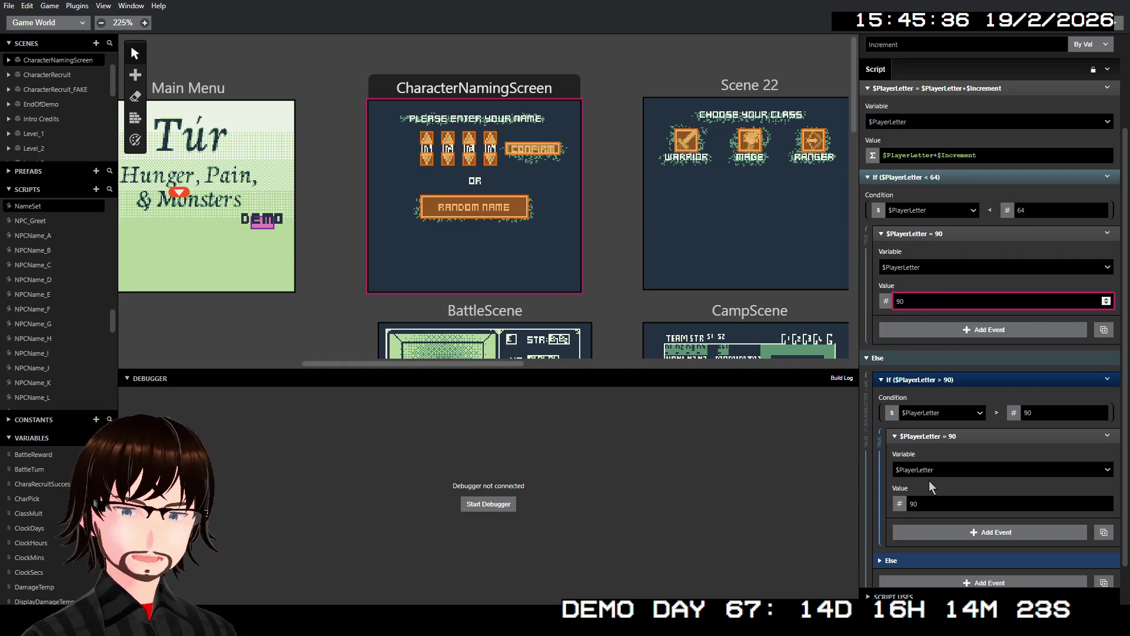
double_click(928, 499)
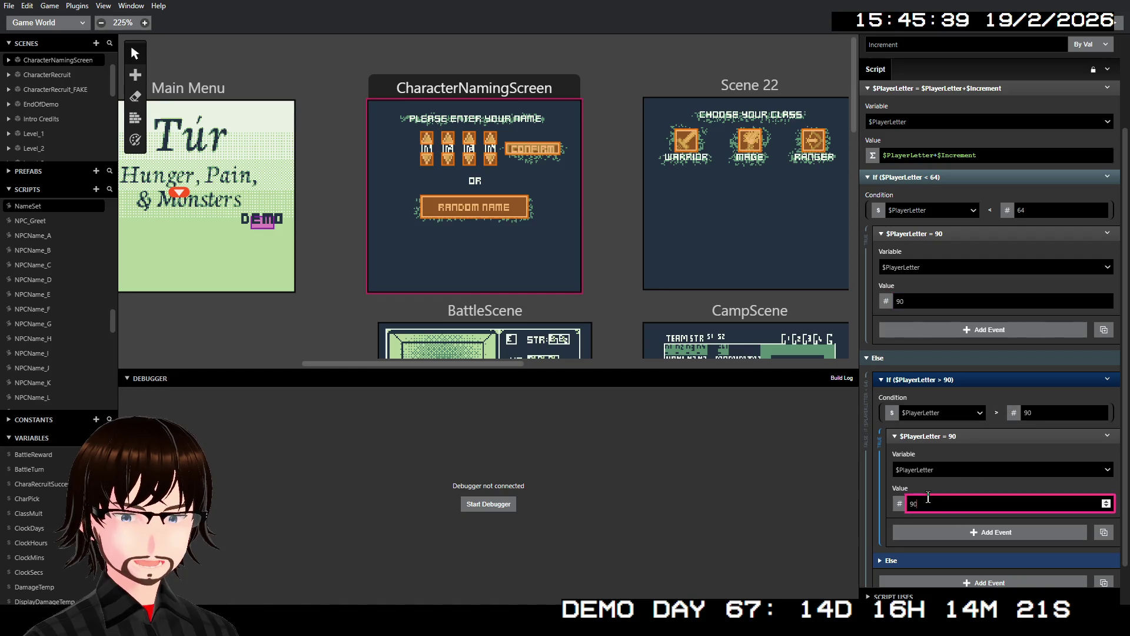
text(64)
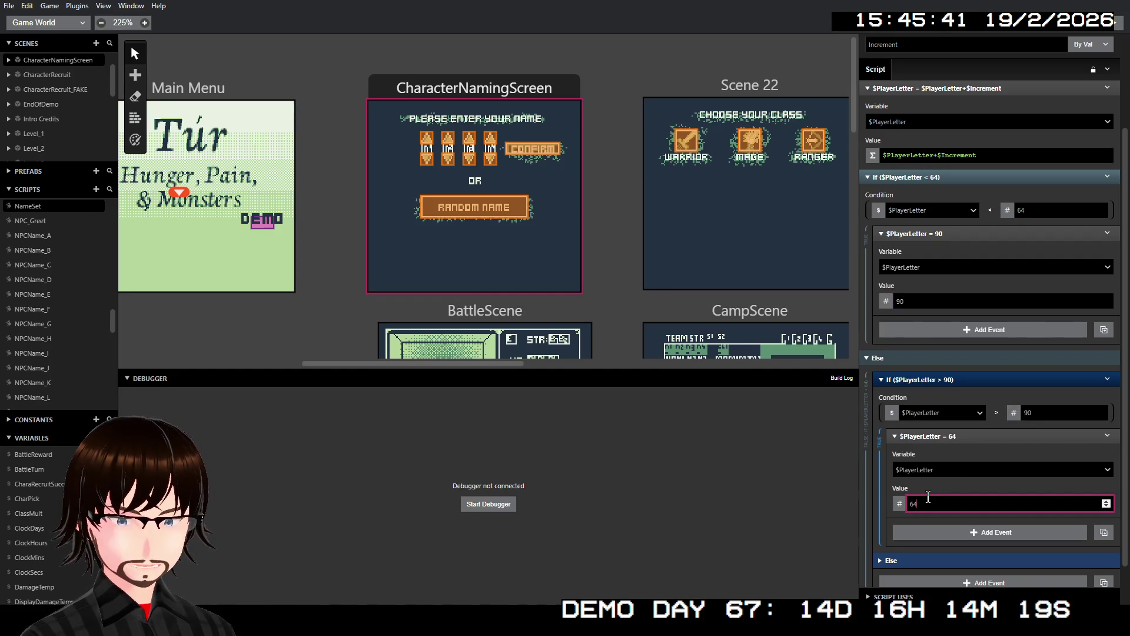
- Disable the Else branch on the nested greater-than-90 If event
scroll(949, 497, down, 1)
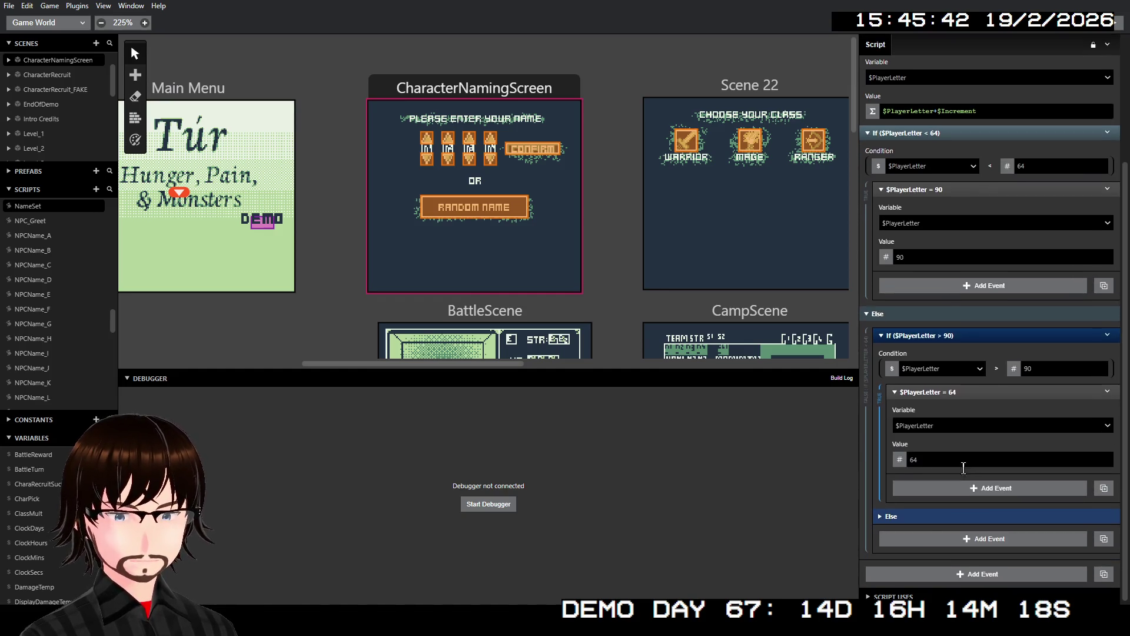
click(1107, 334)
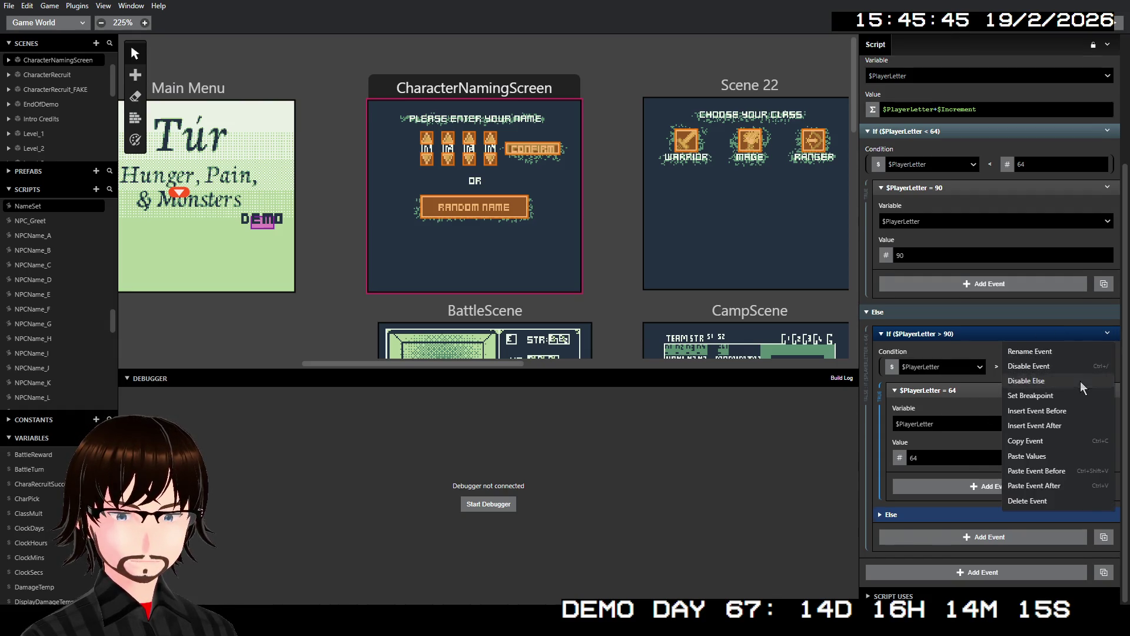
click(1079, 380)
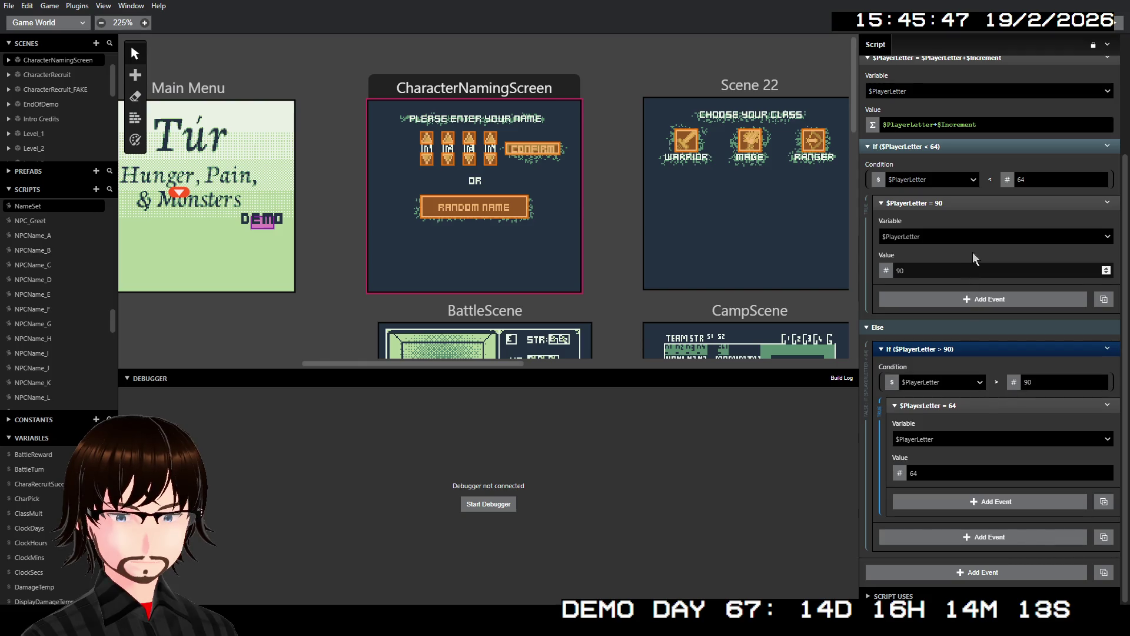
click(934, 573)
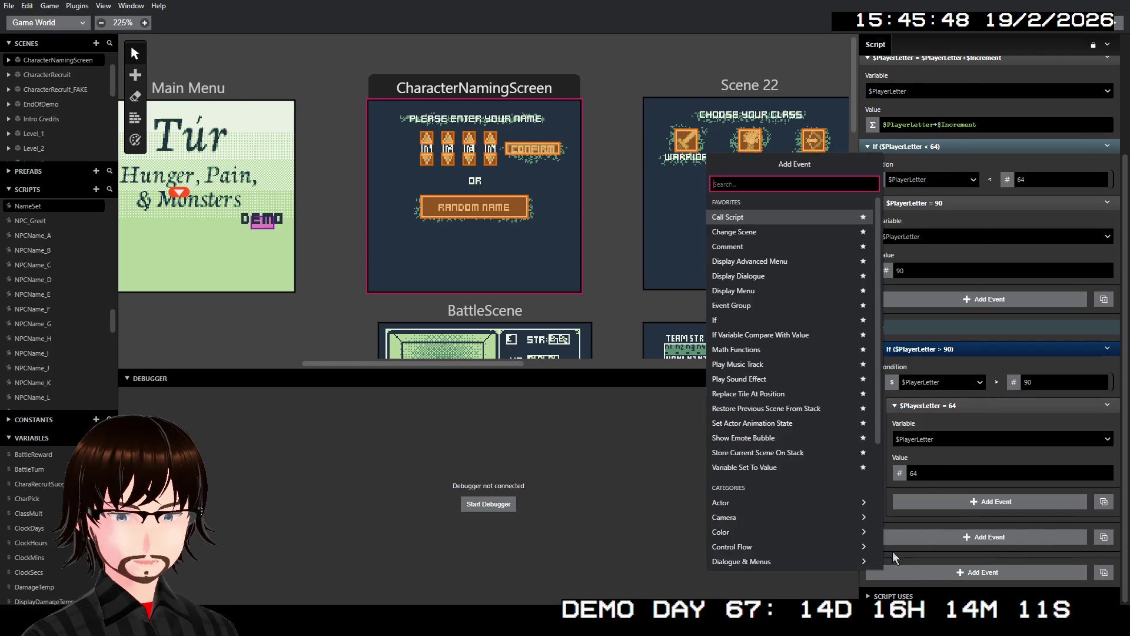
- Add a Replace Tile At event at position (0, 4) using the TileSwapSheet_Battle tileset
click(772, 394)
scroll(910, 455, down, 3)
click(879, 509)
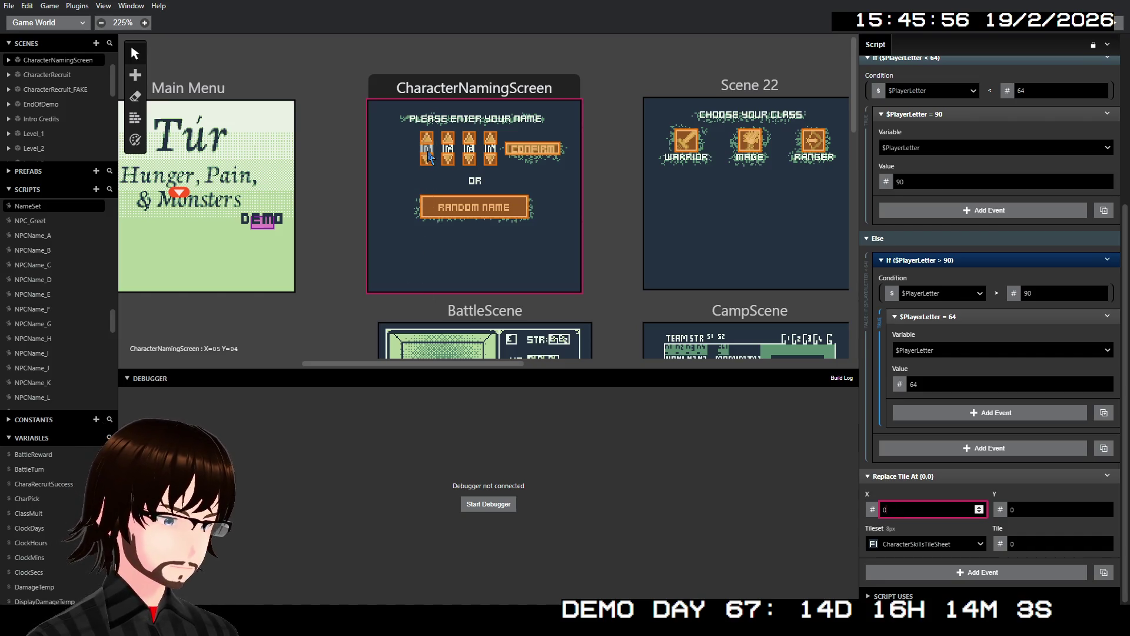
click(1012, 510)
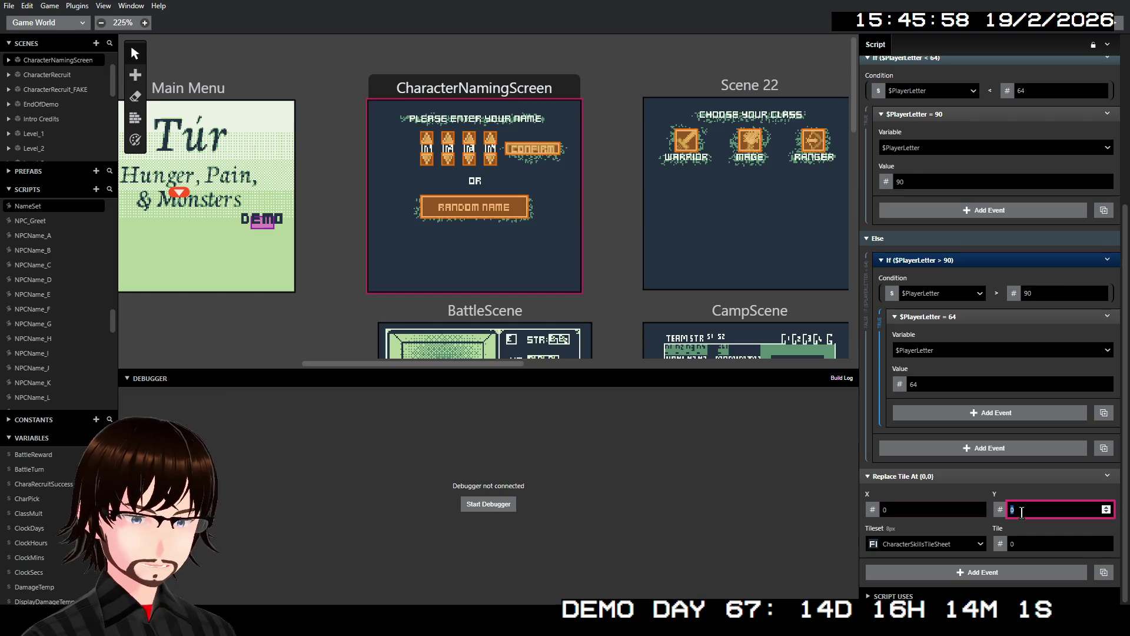
text(4)
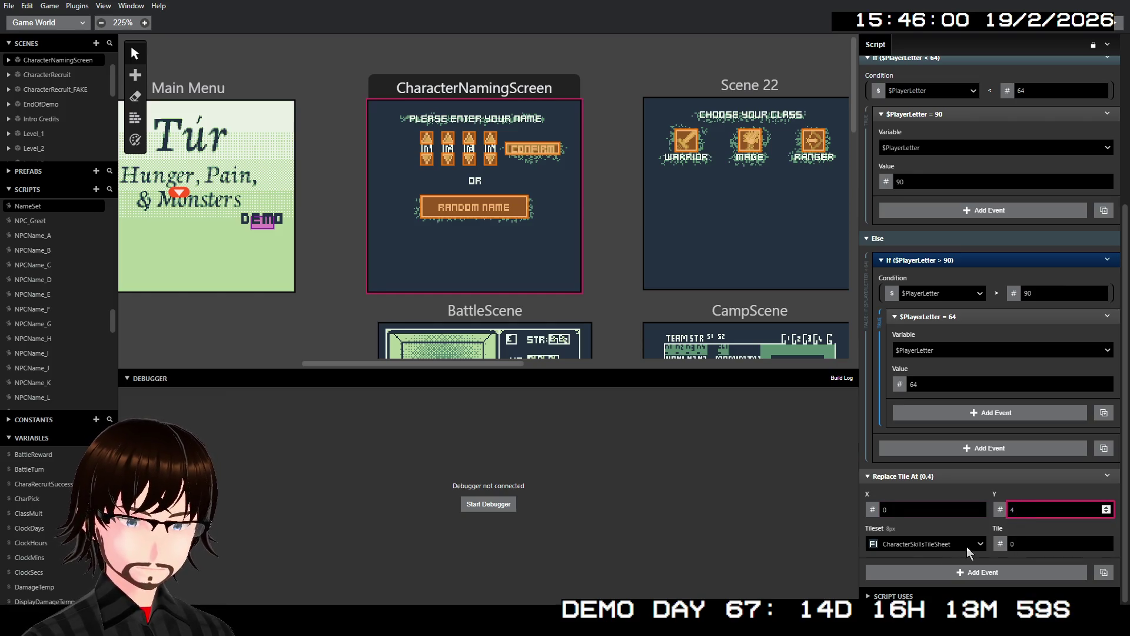
click(938, 546)
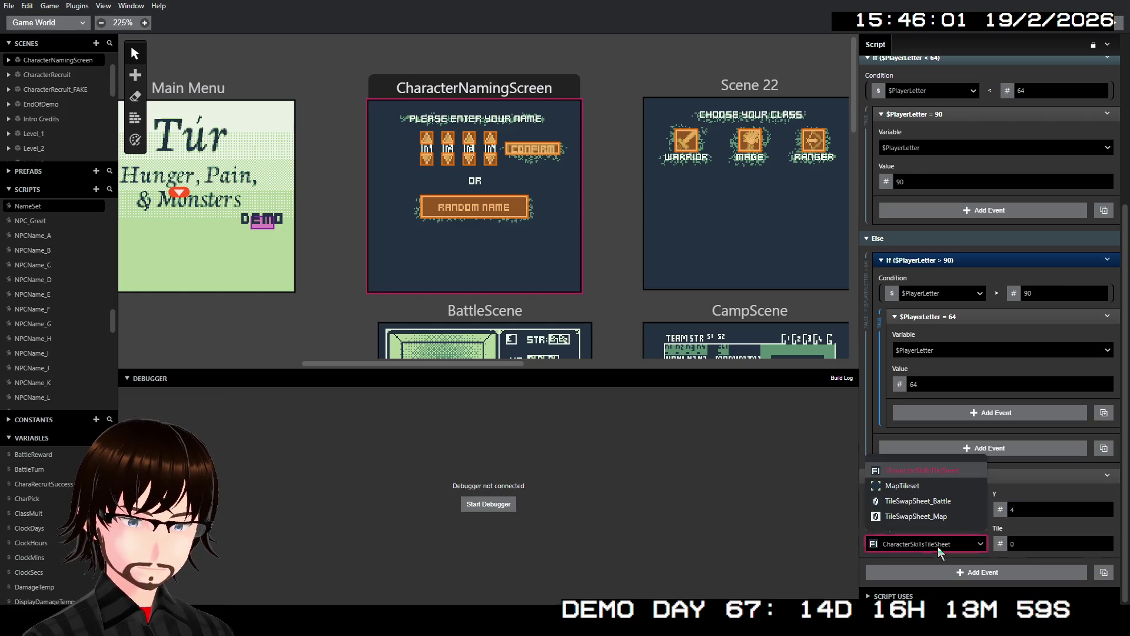
click(936, 501)
- Set the replaced tile's number to come from the $PlayerLetter variable
click(1029, 545)
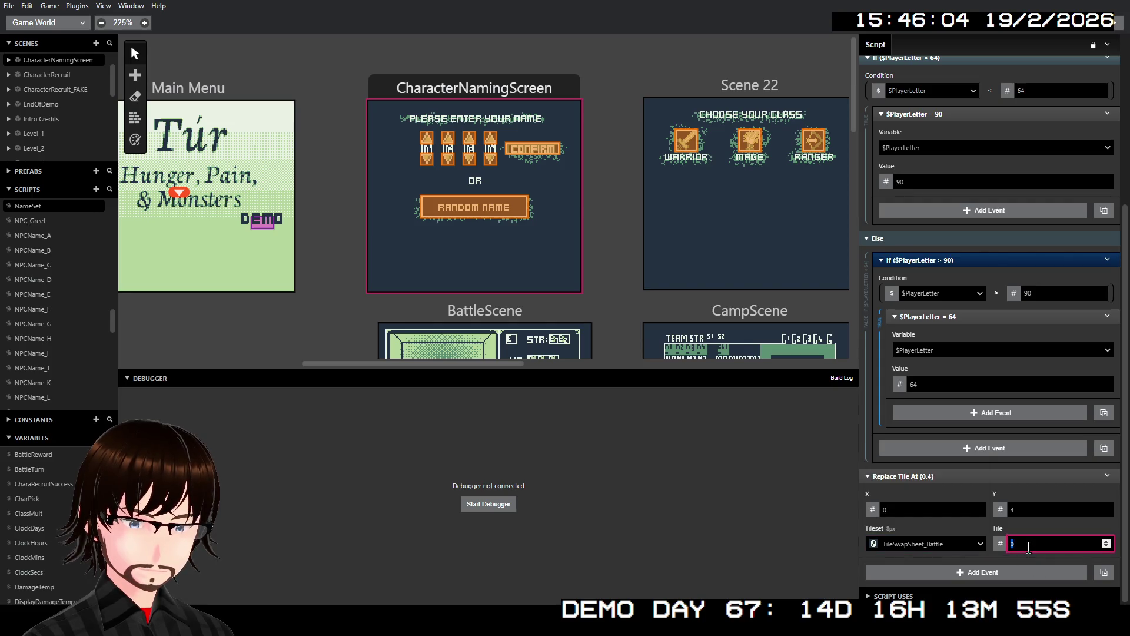
text($)
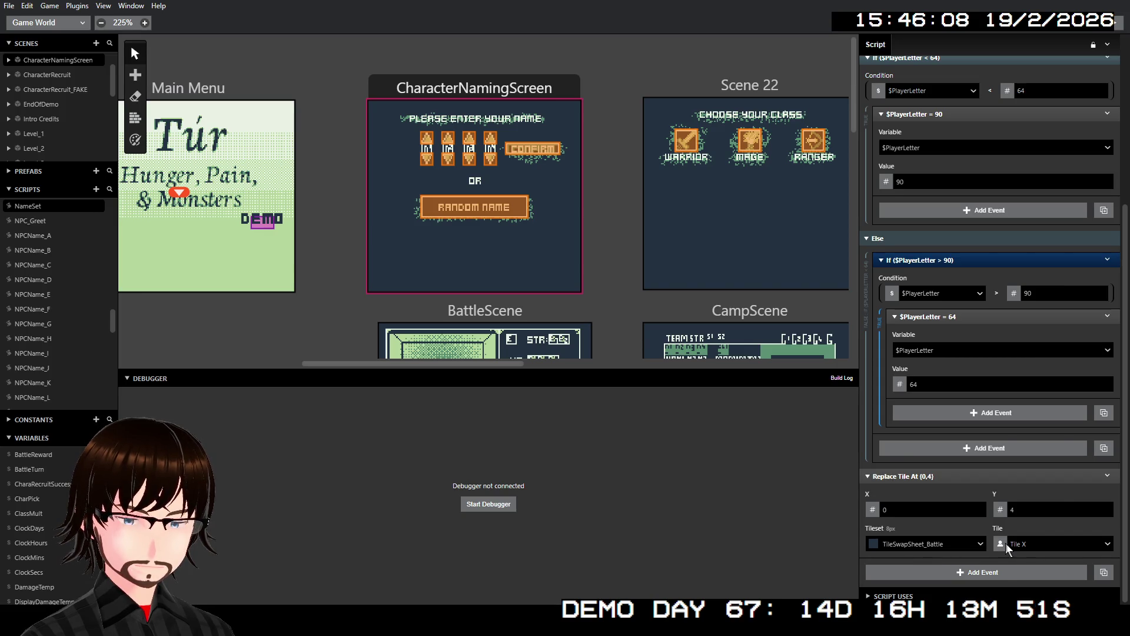
click(1001, 543)
mouse_move(1034, 544)
click(1080, 540)
click(1008, 545)
click(1019, 440)
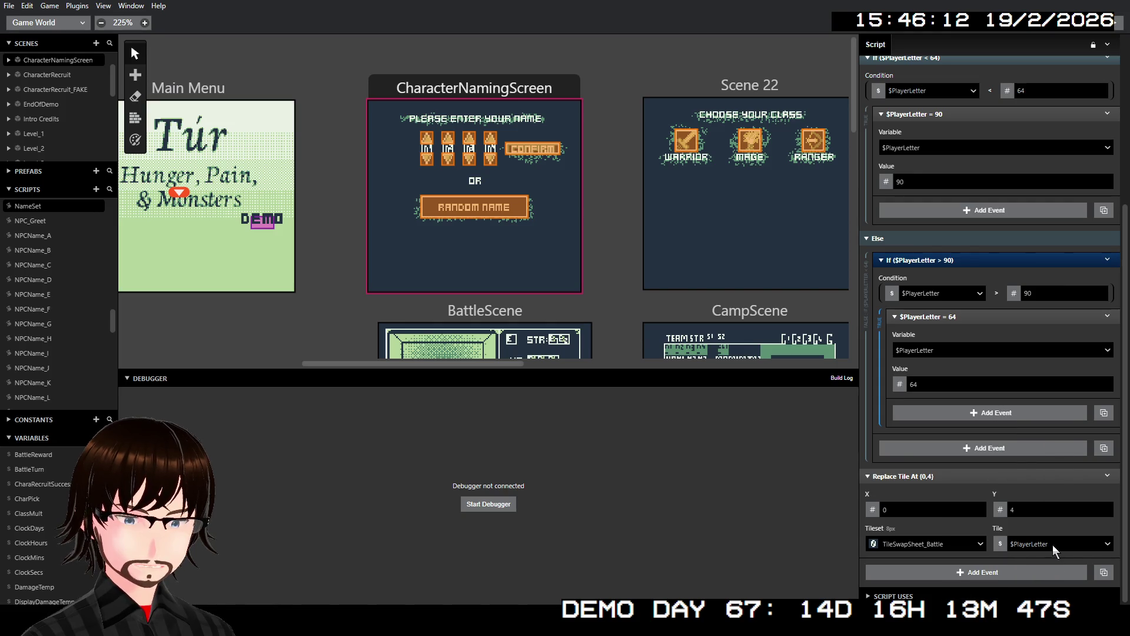
click(917, 509)
double_click(917, 509)
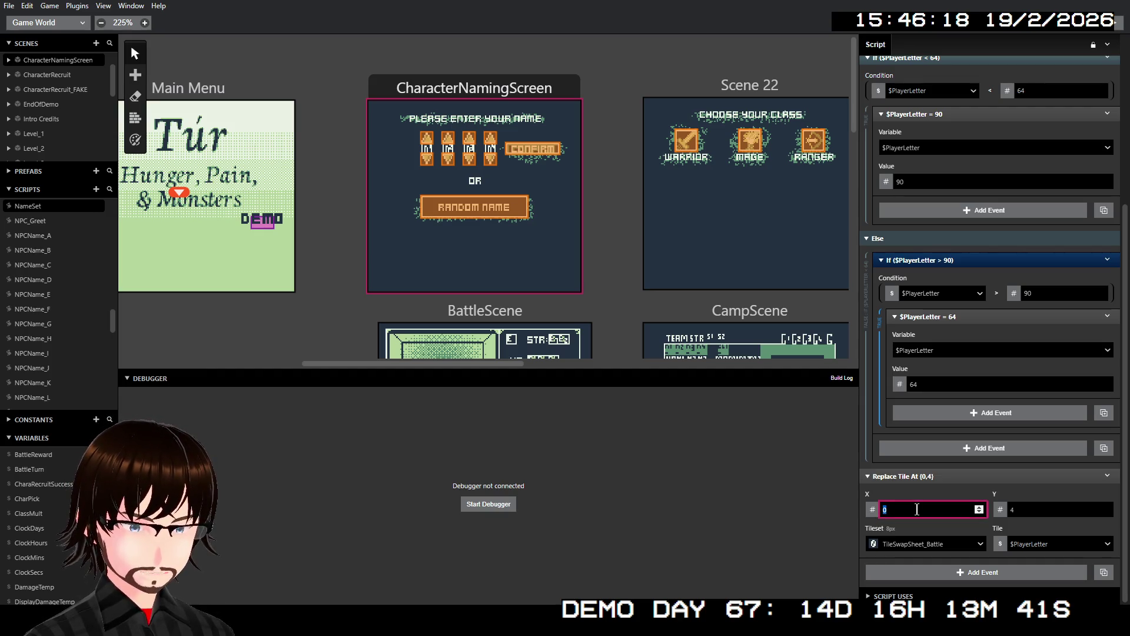
- Make the Replace Tile At X position use Variable C
click(872, 509)
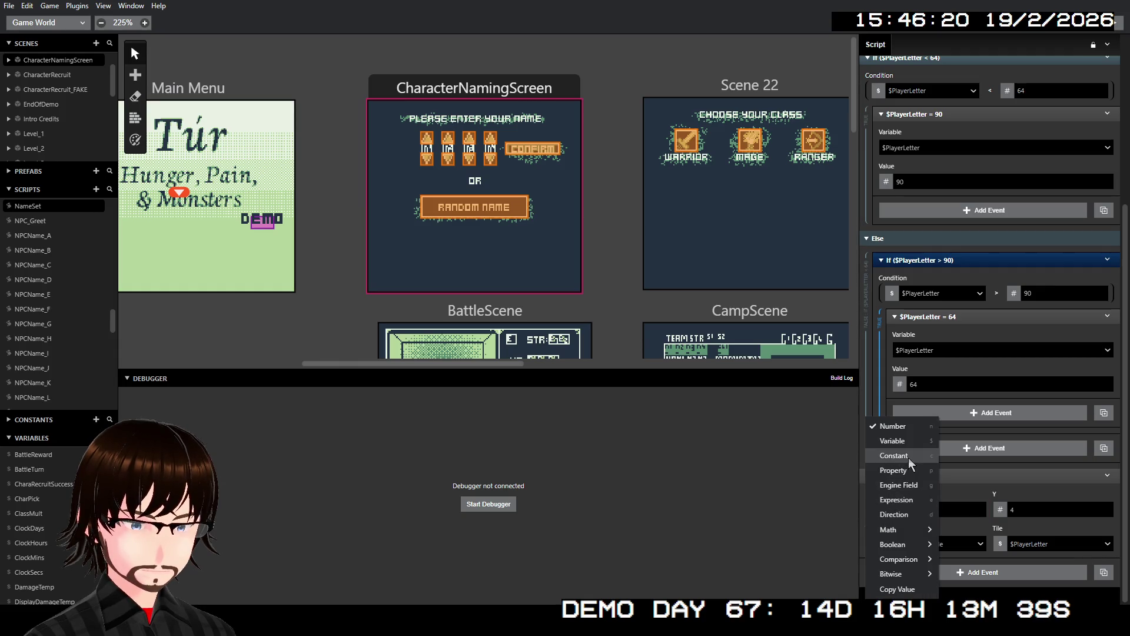
click(906, 442)
click(905, 506)
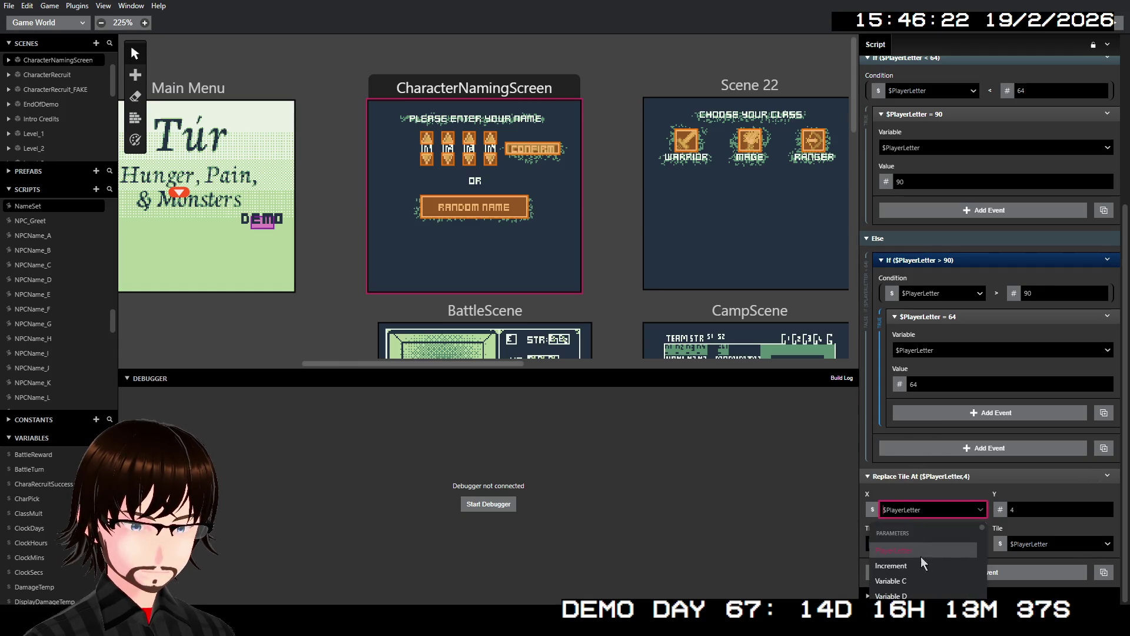
click(916, 579)
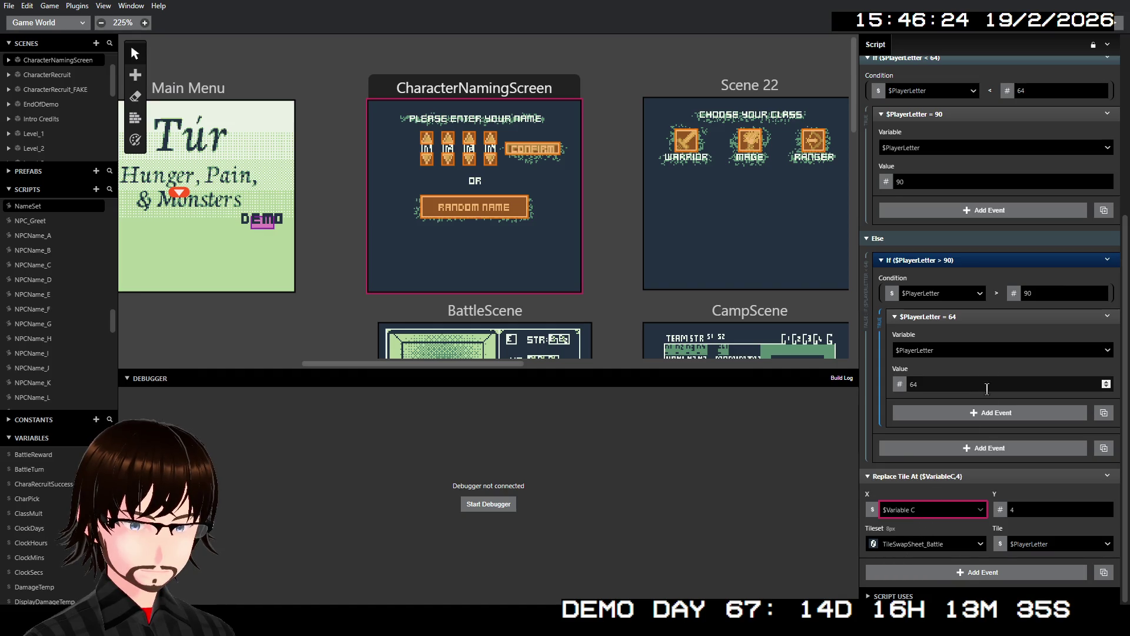
scroll(986, 397, up, 5)
- Rename the Variable C script parameter to XPos and pass it By Val
click(907, 182)
triple_click(907, 182)
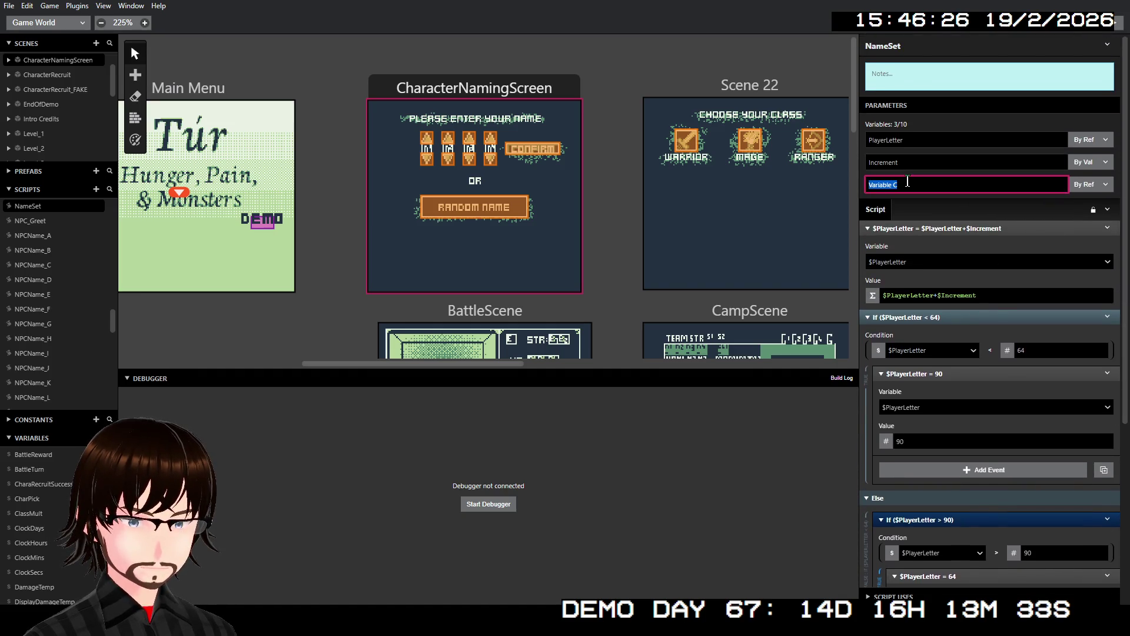
text(XPos)
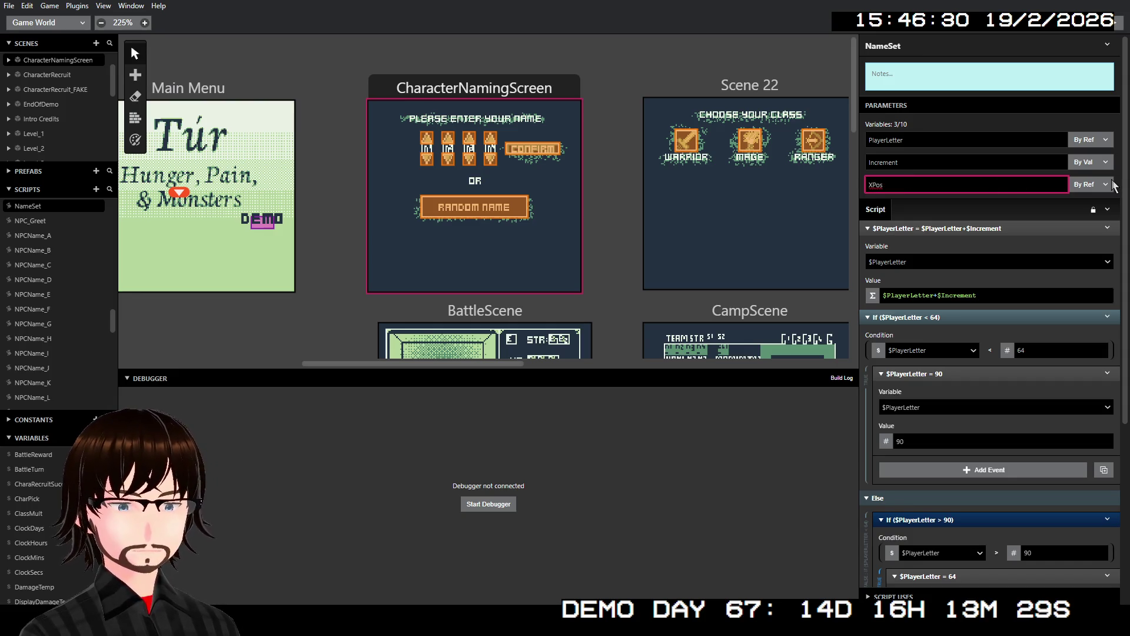
key(Return)
click(1108, 185)
click(1083, 199)
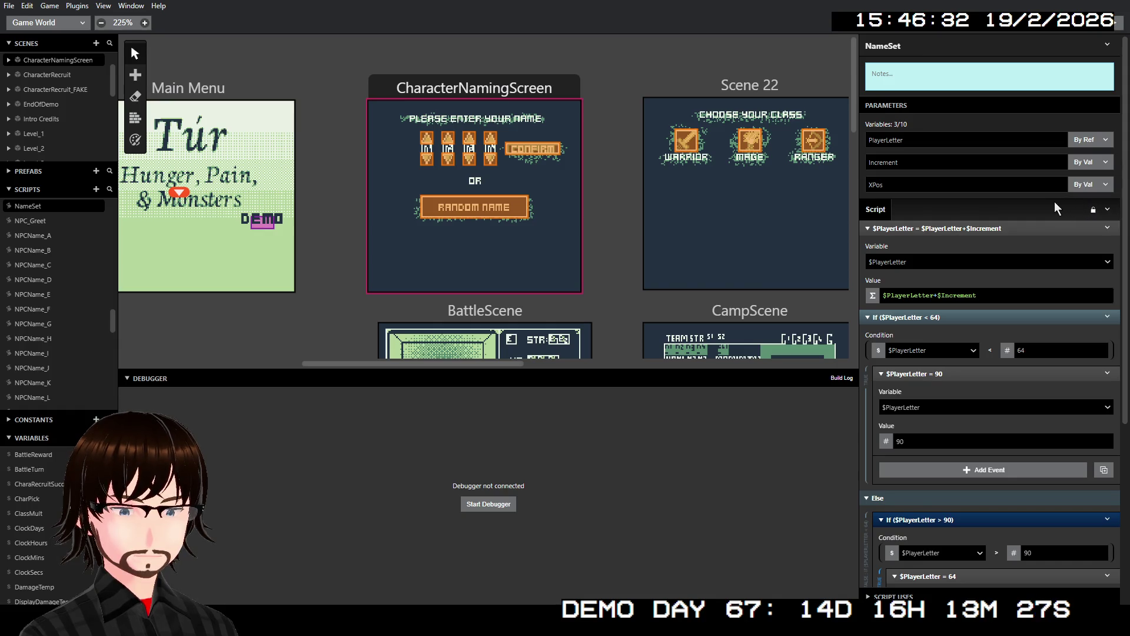
scroll(991, 295, down, 5)
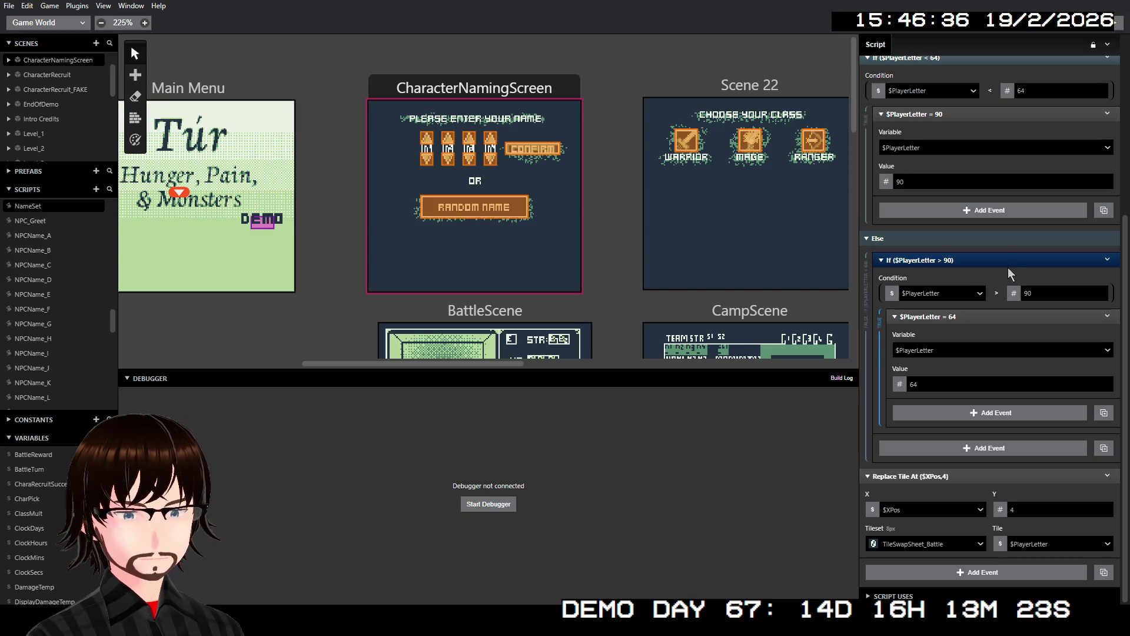
scroll(1007, 267, up, 5)
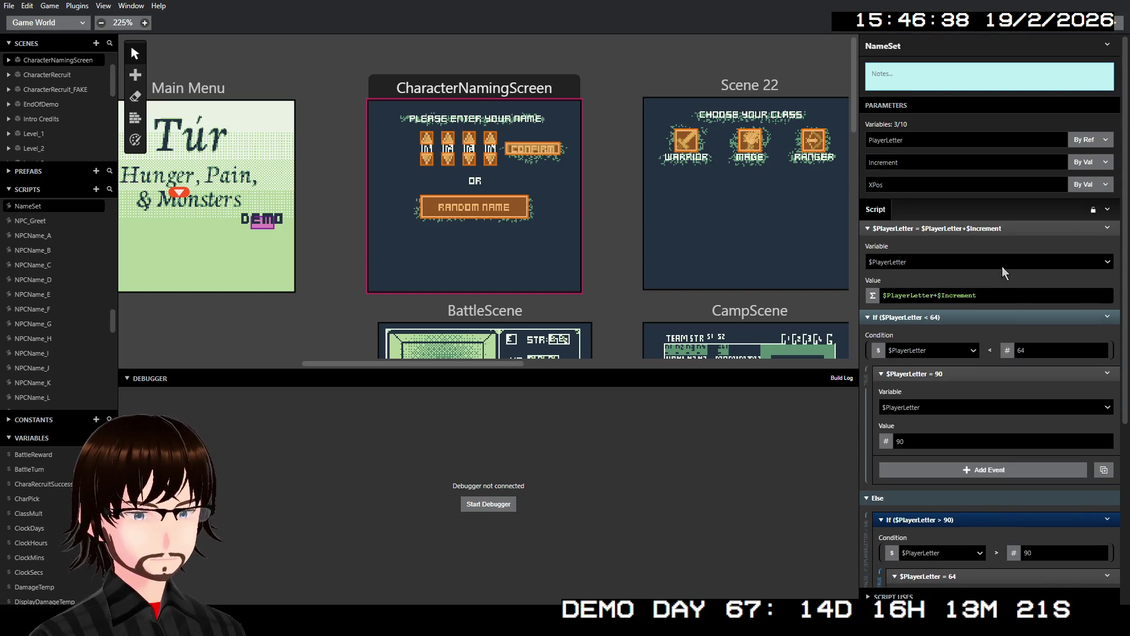
- Retype the NameSet script's title in the inspector as NameEntry_ArrowButton
click(896, 42)
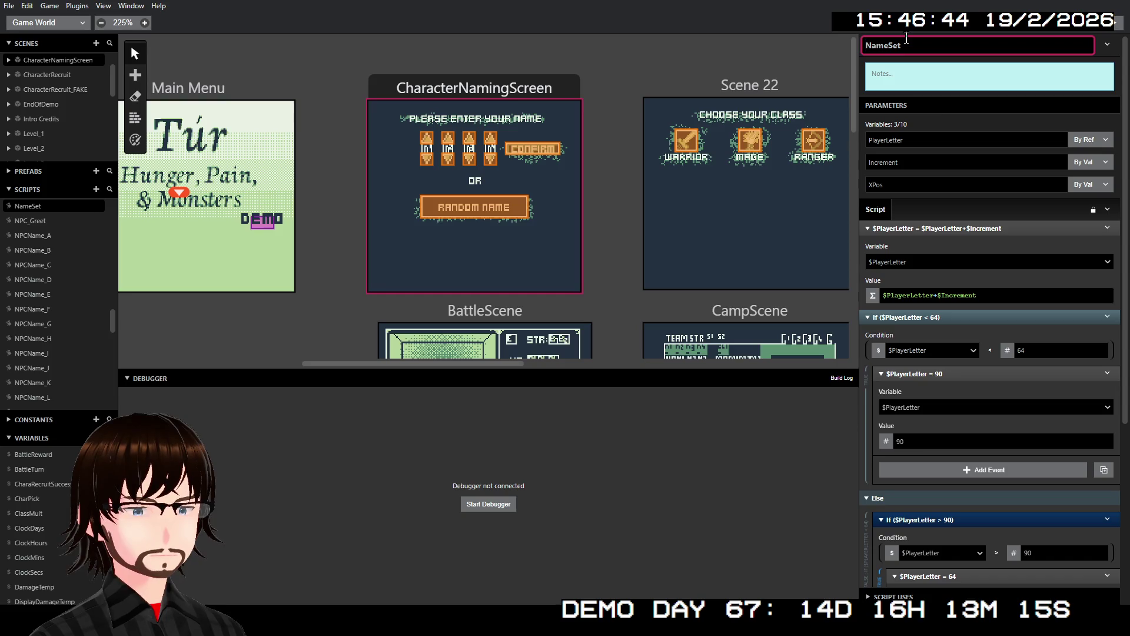
key(BackSpace)
key(BackSpace)
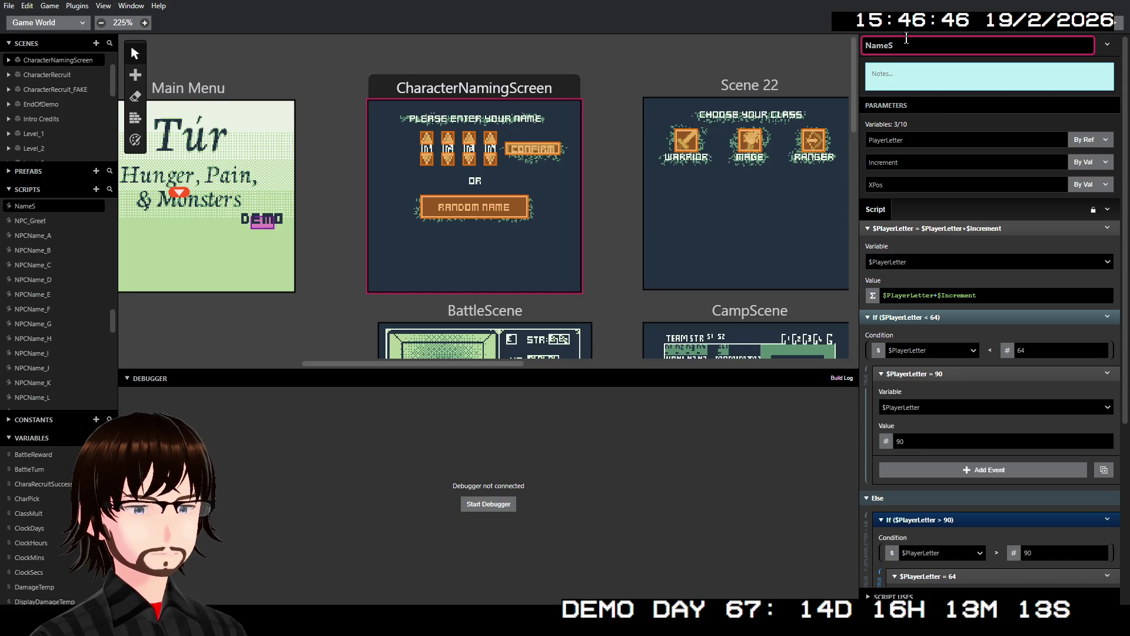
text(Entry)
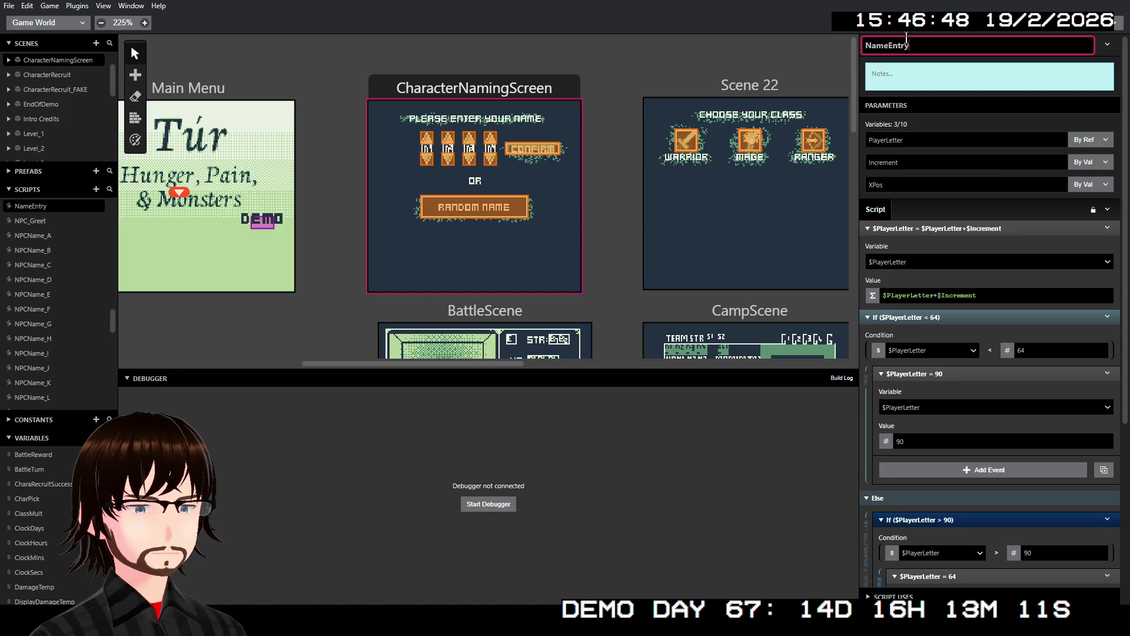
key(ctrl+a)
text(_)
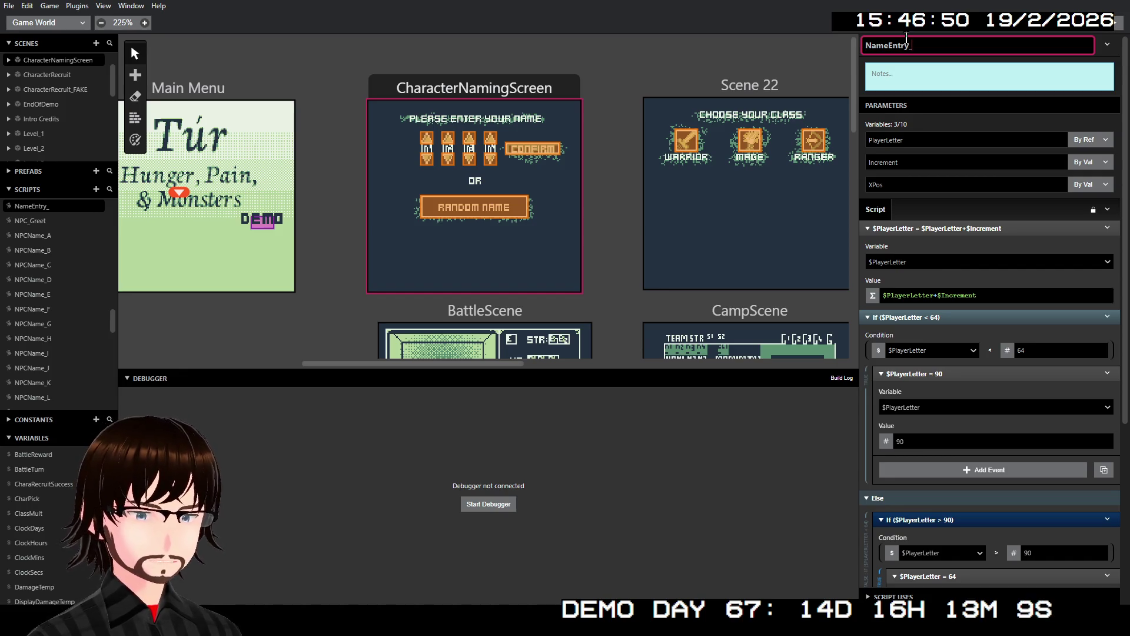
key(BackSpace)
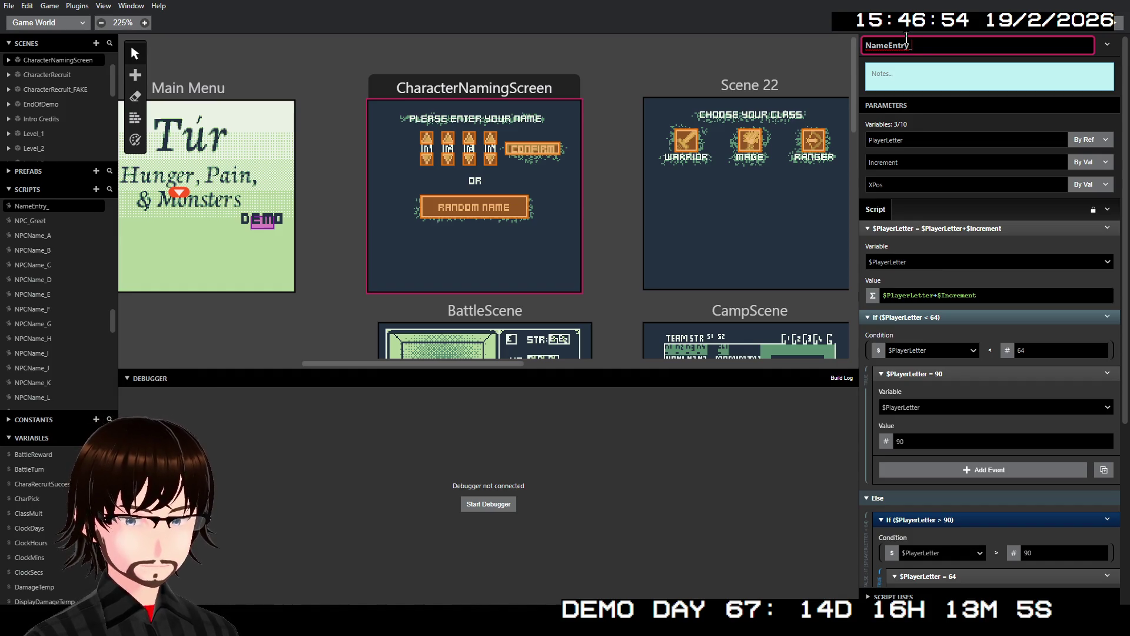
text(ro)
key(BackSpace)
key(BackSpace)
key(BackSpace)
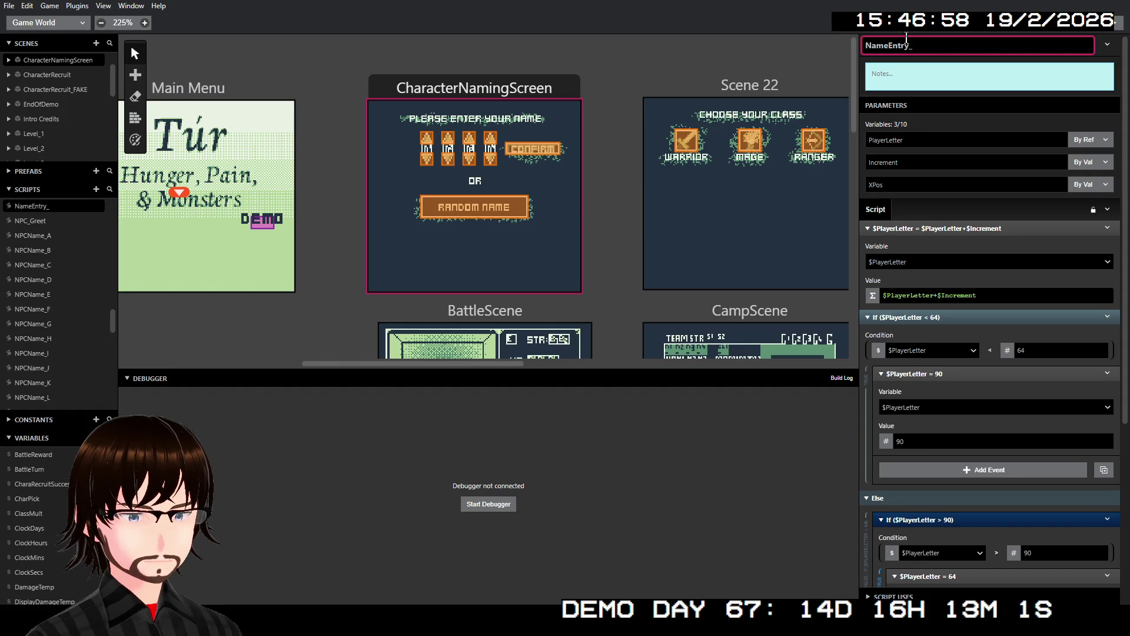
text(Arrow)
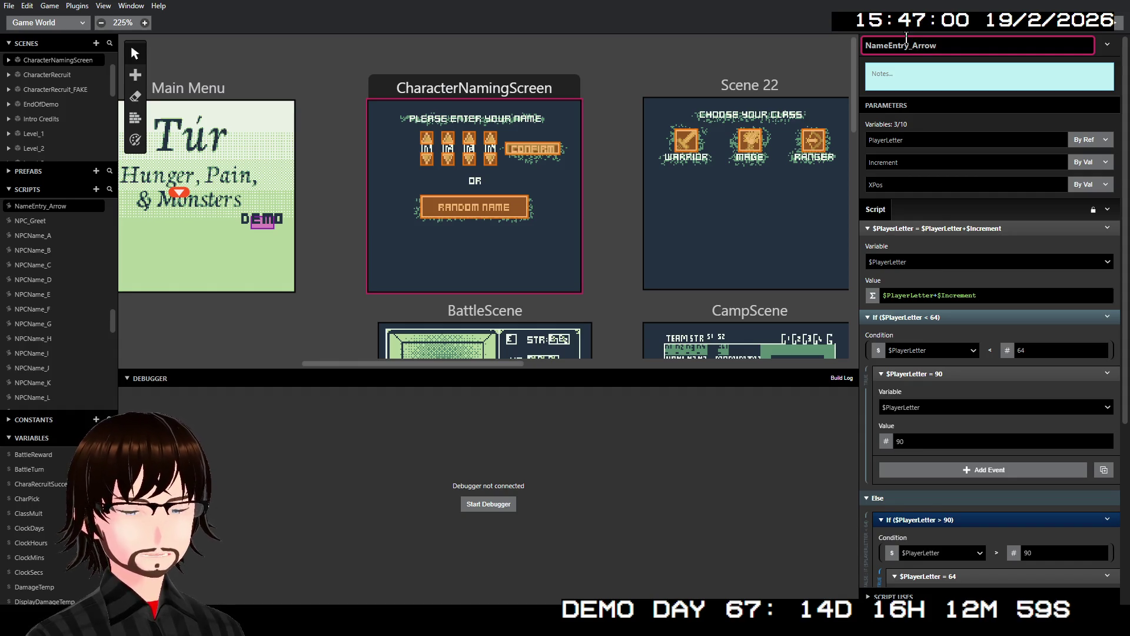
text(Bu)
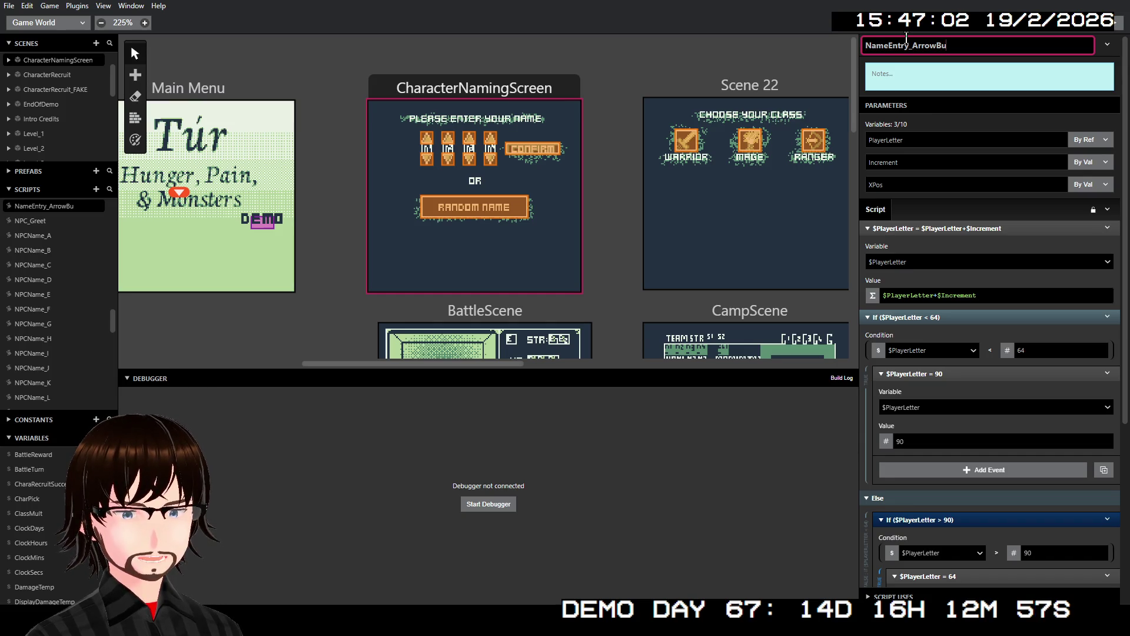
text(tton)
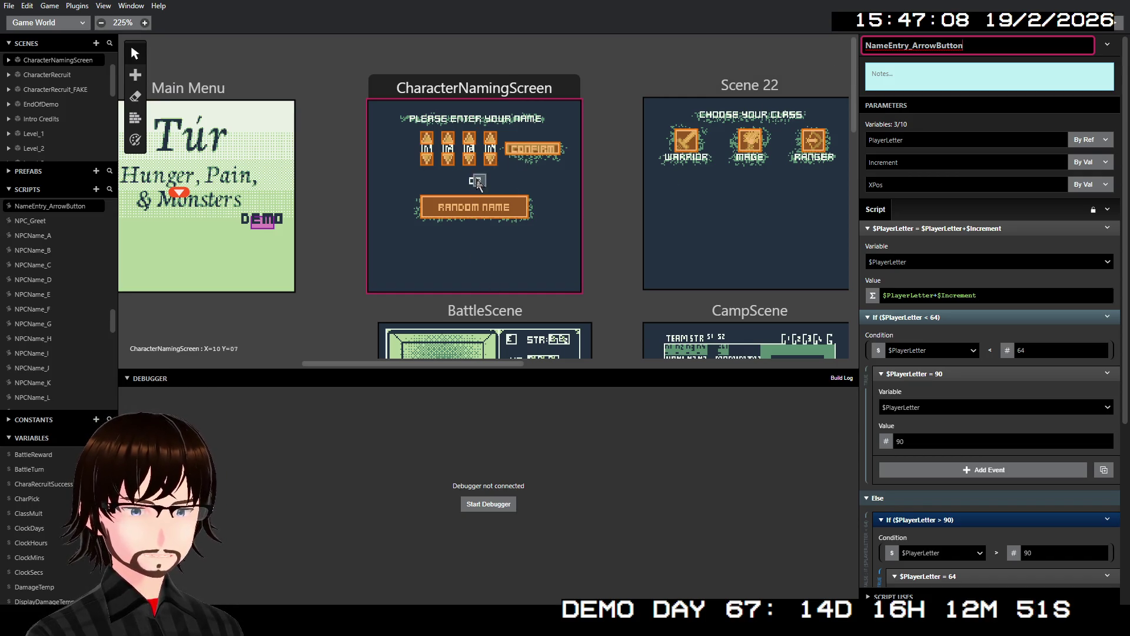
- Add a Call Script event for NameEntry_ArrowButton to CharacterNamingScreen's first up-arrow trigger
click(502, 91)
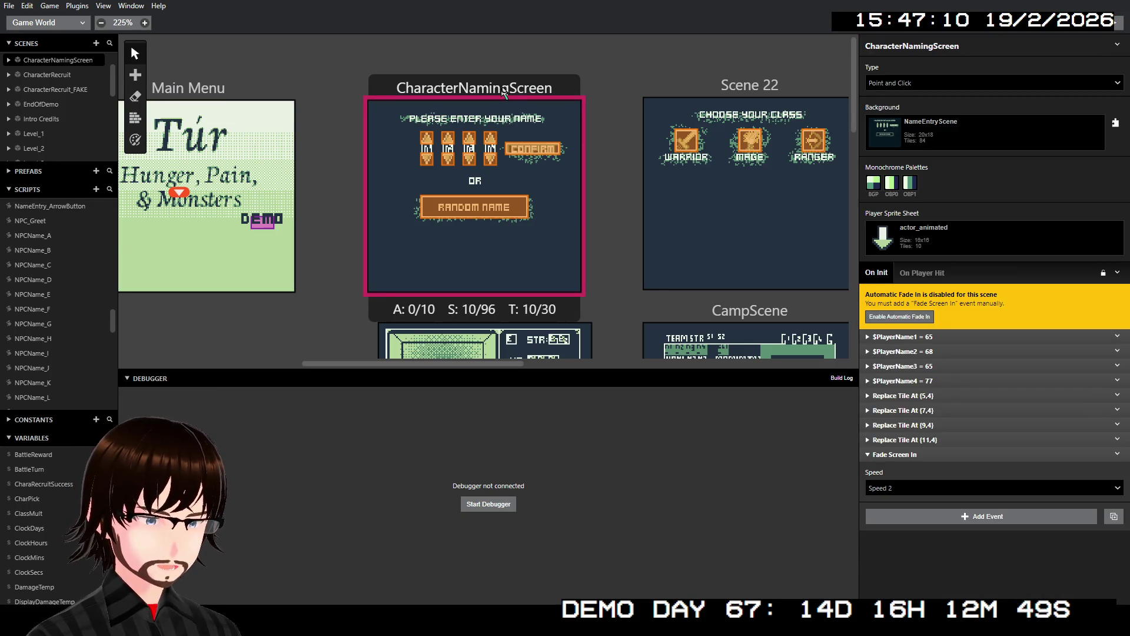
click(427, 137)
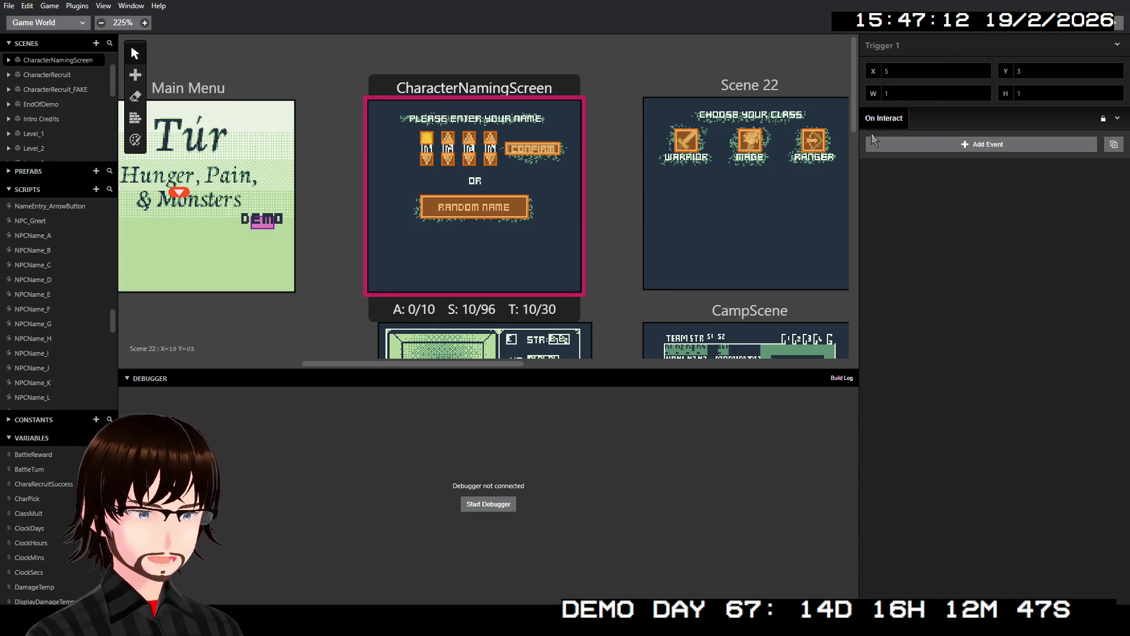
click(933, 146)
click(841, 201)
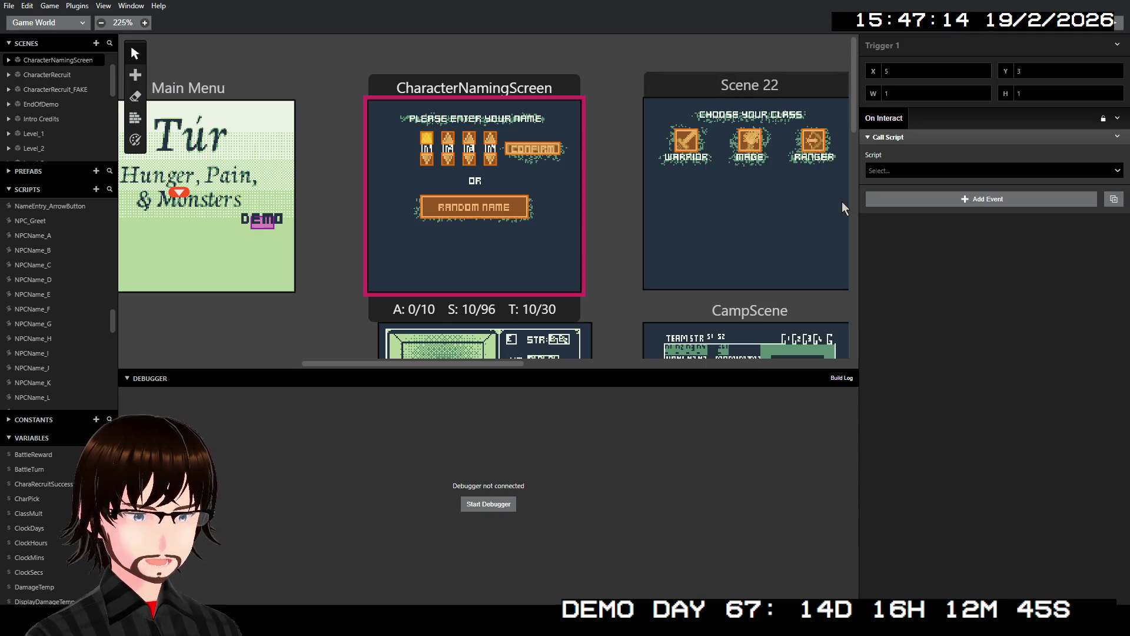
click(887, 172)
text(nam)
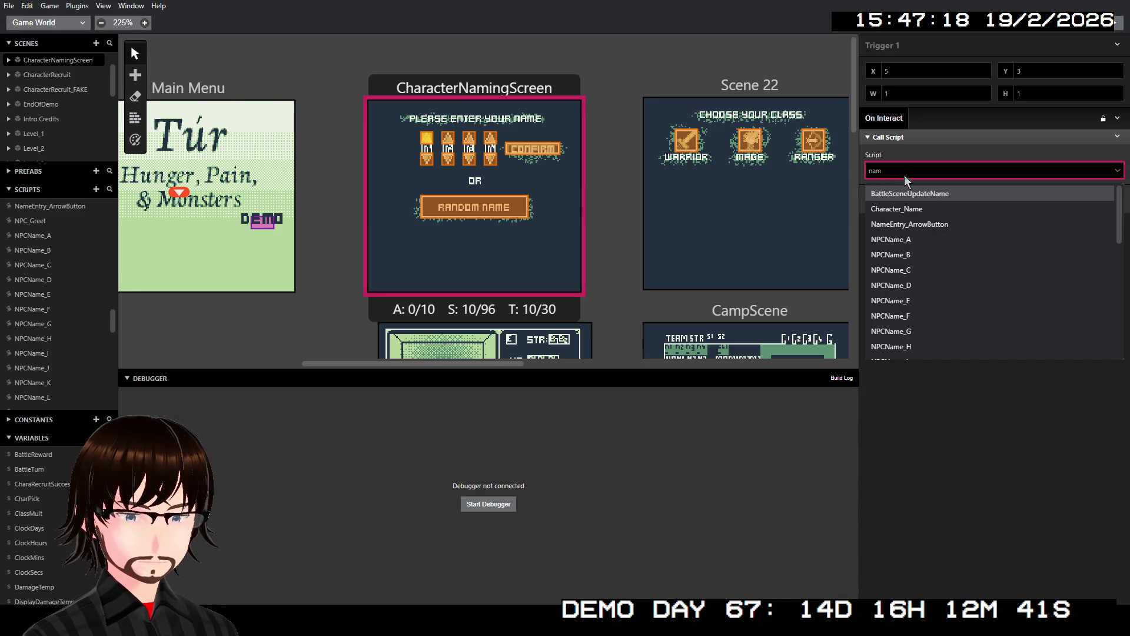
click(925, 225)
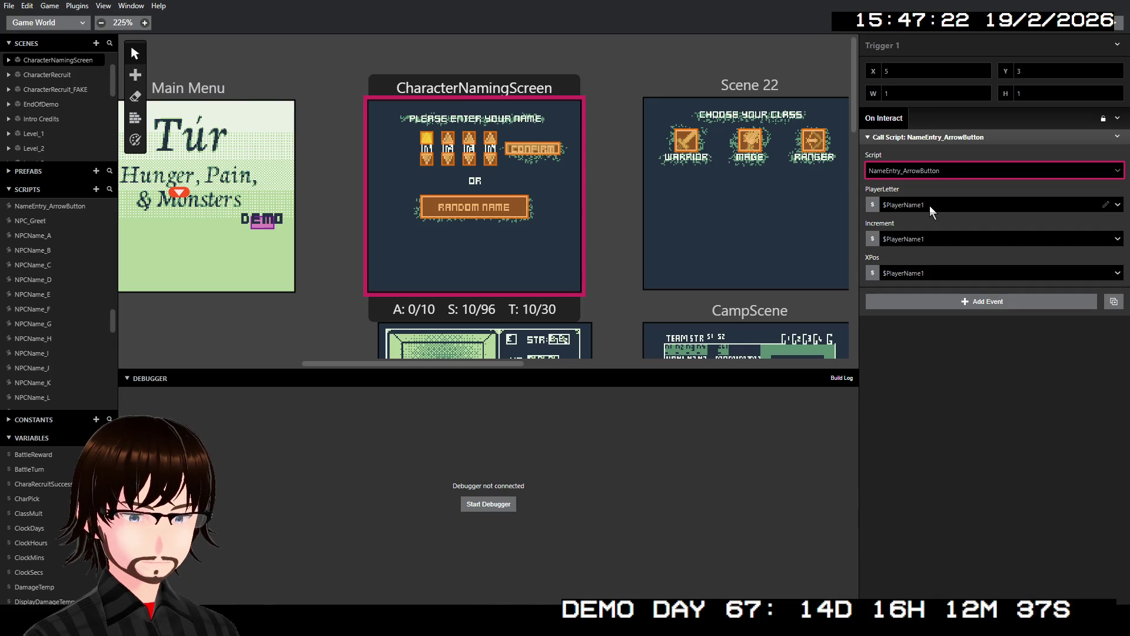
- Pass PlayerLetter $PlayerName1, Increment number 1 and XPos number 5 to the call
click(930, 206)
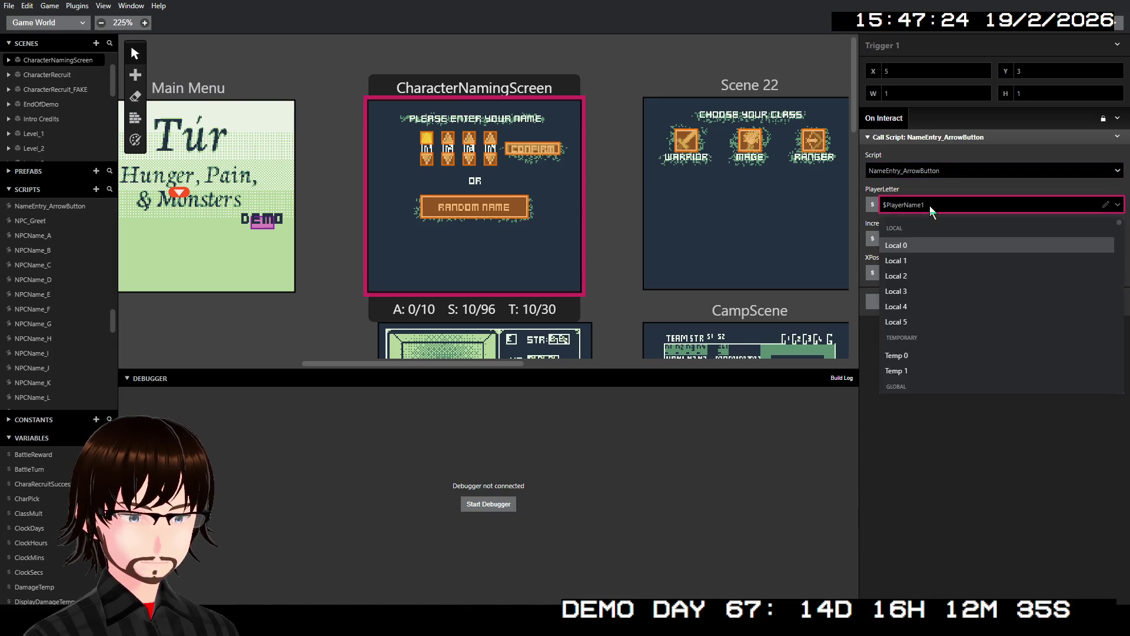
click(930, 206)
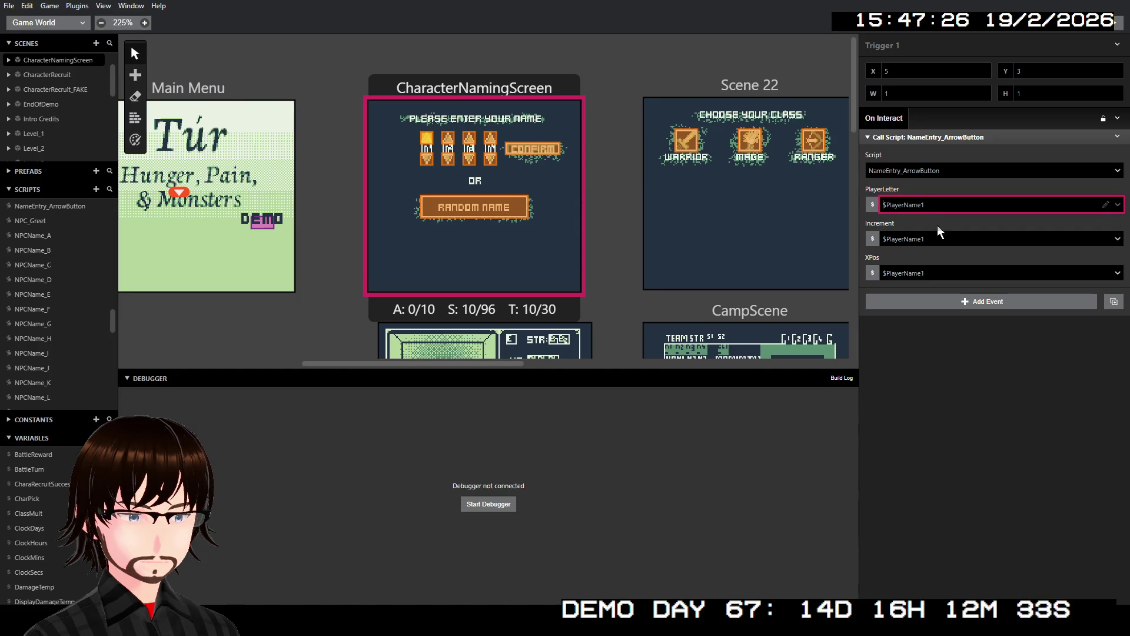
click(874, 238)
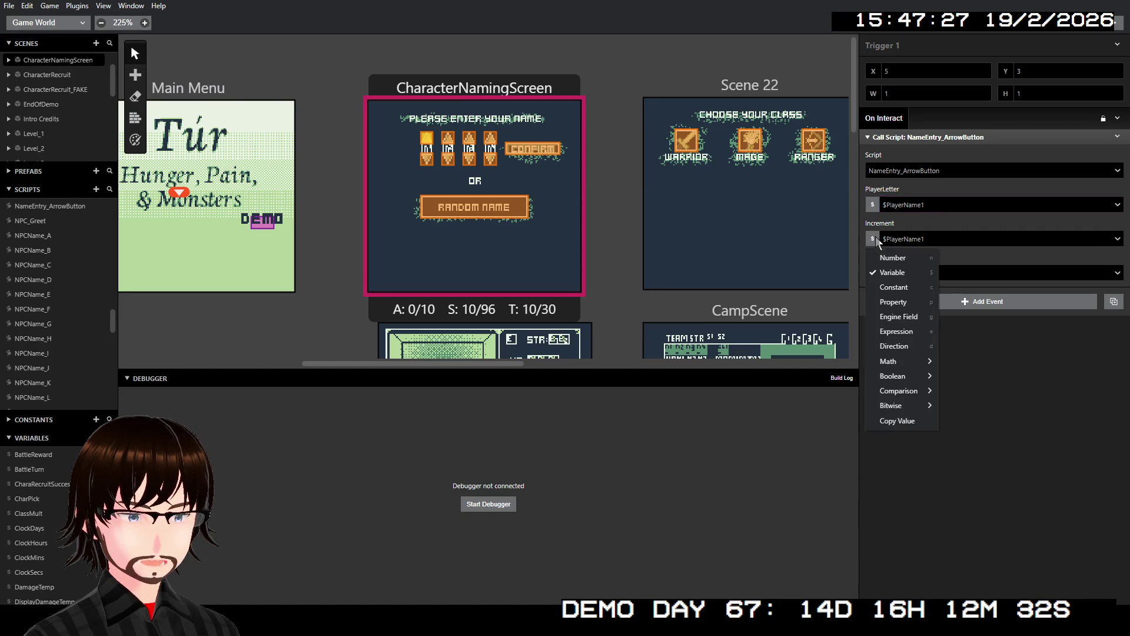
click(910, 259)
text(1)
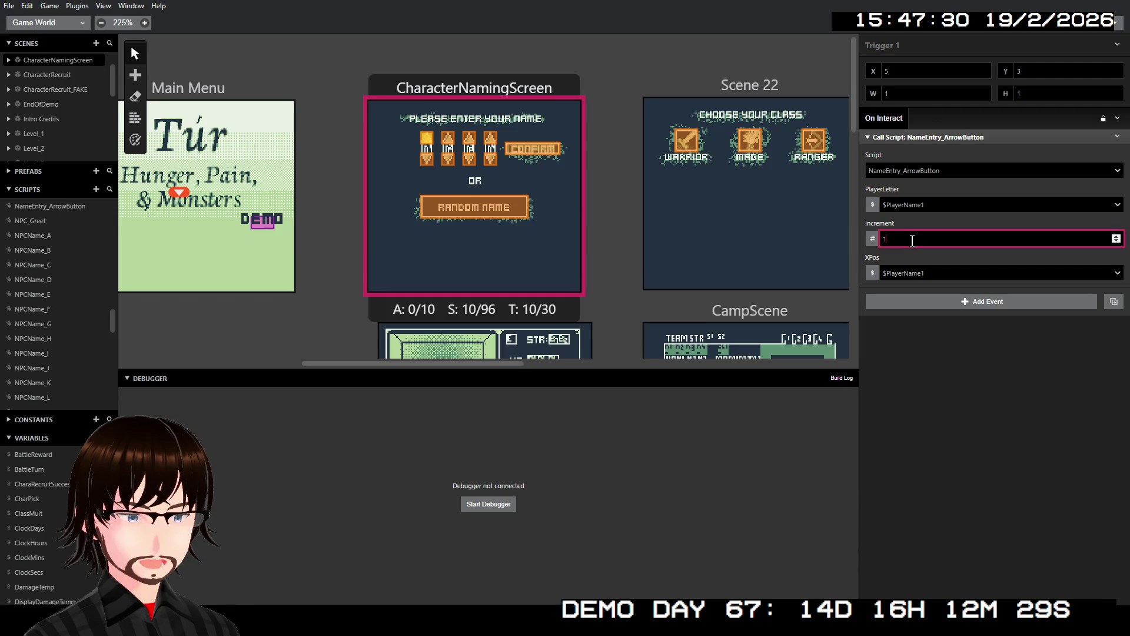
click(874, 272)
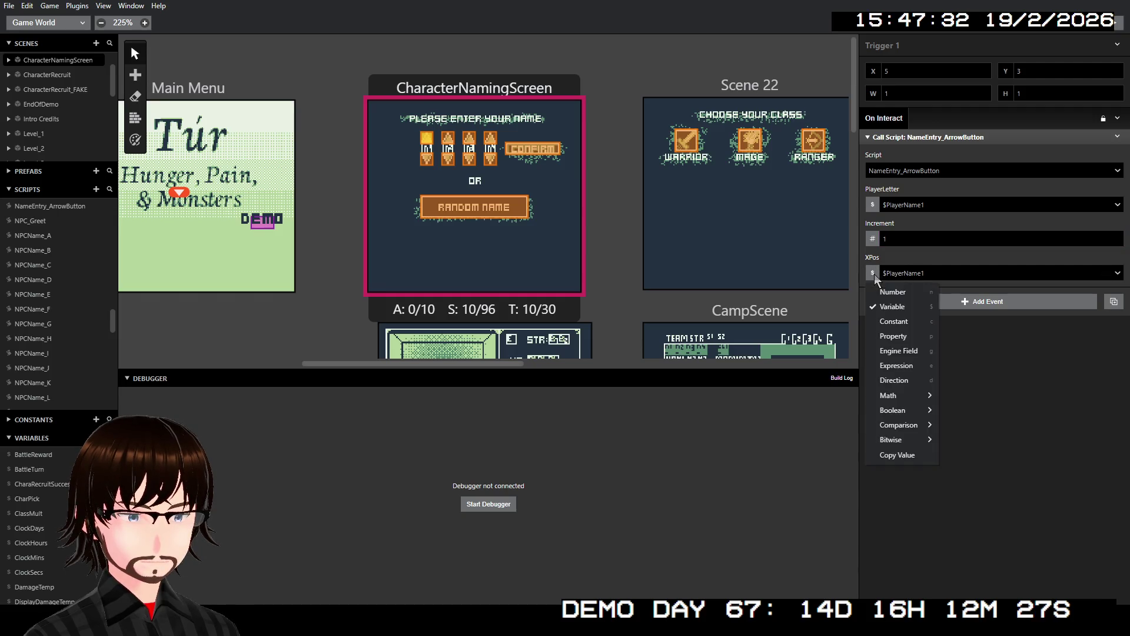
click(890, 290)
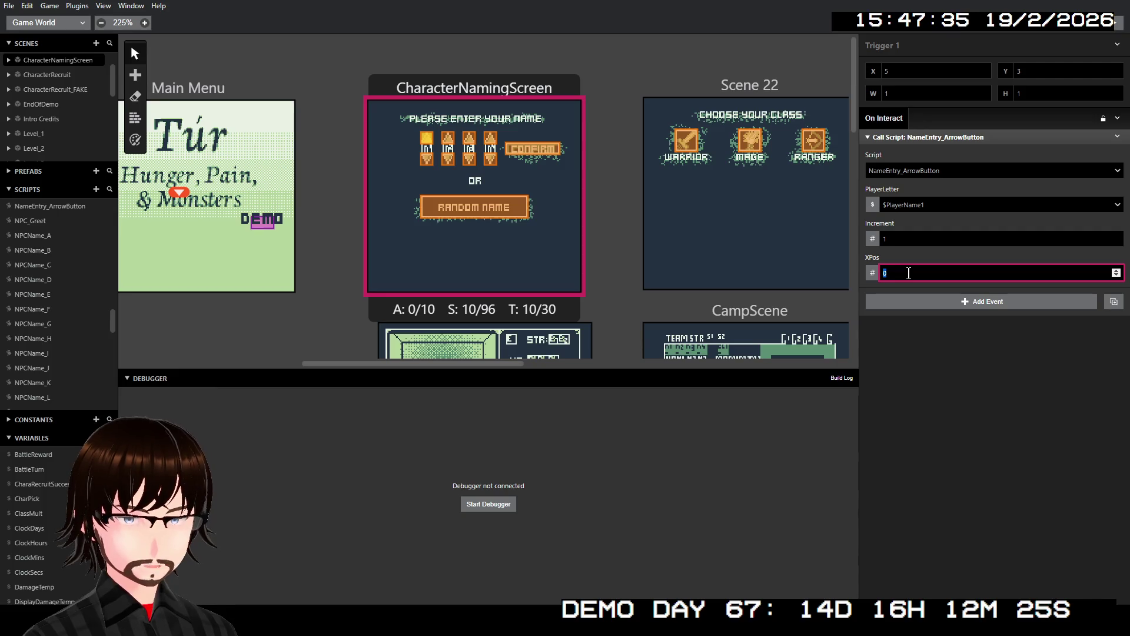
text(5)
click(931, 371)
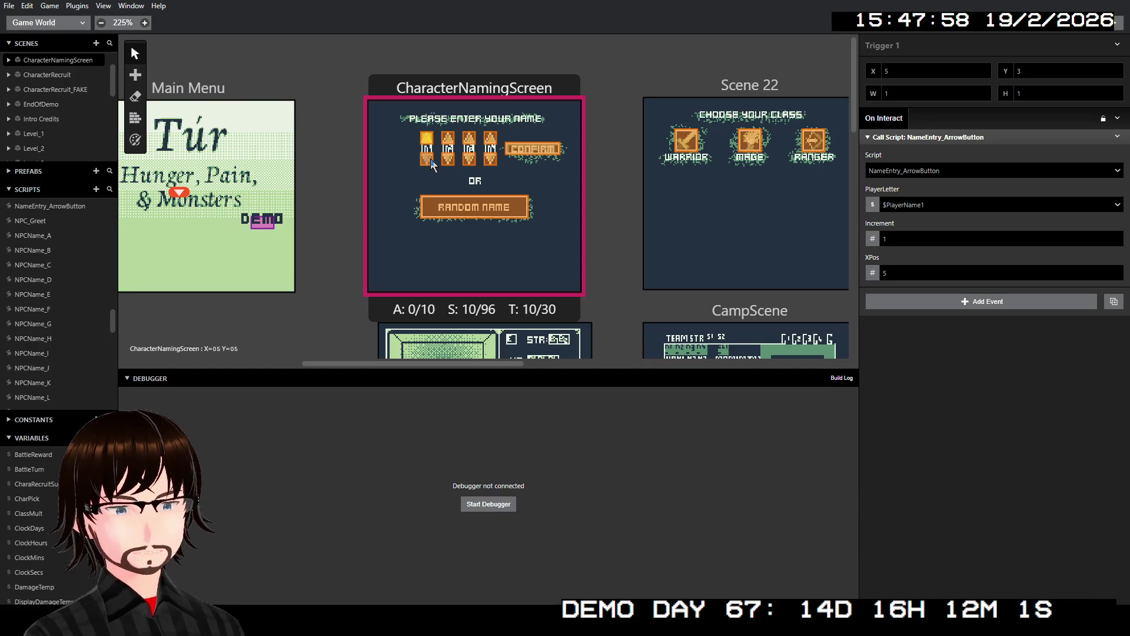
- Copy the configured Call Script event for reuse on other triggers
right_click(1054, 137)
click(1018, 230)
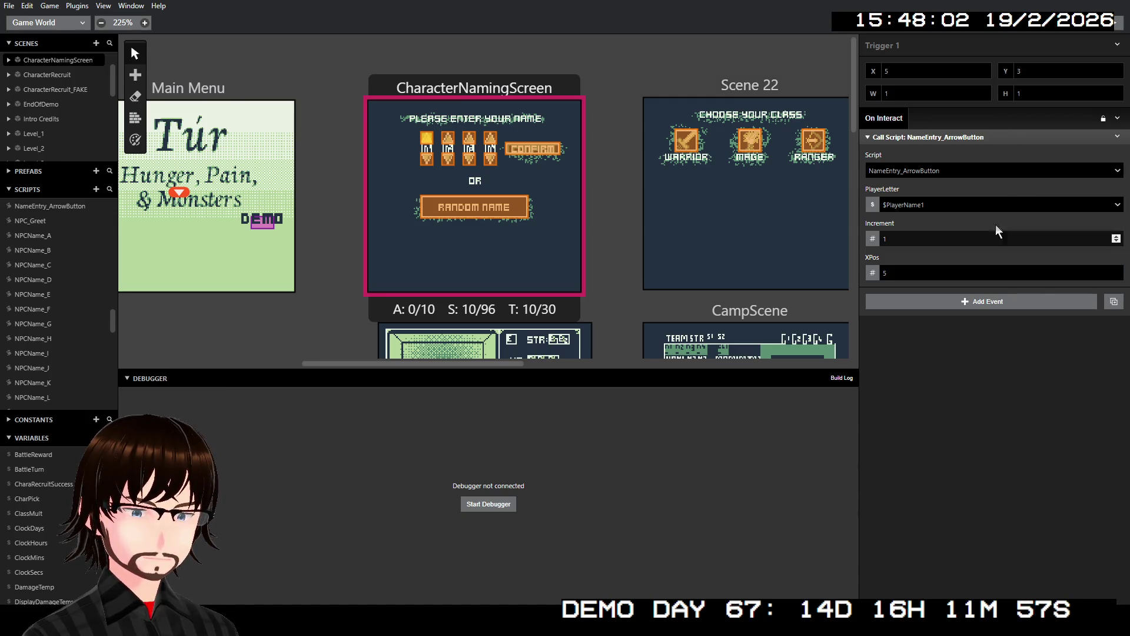
click(427, 159)
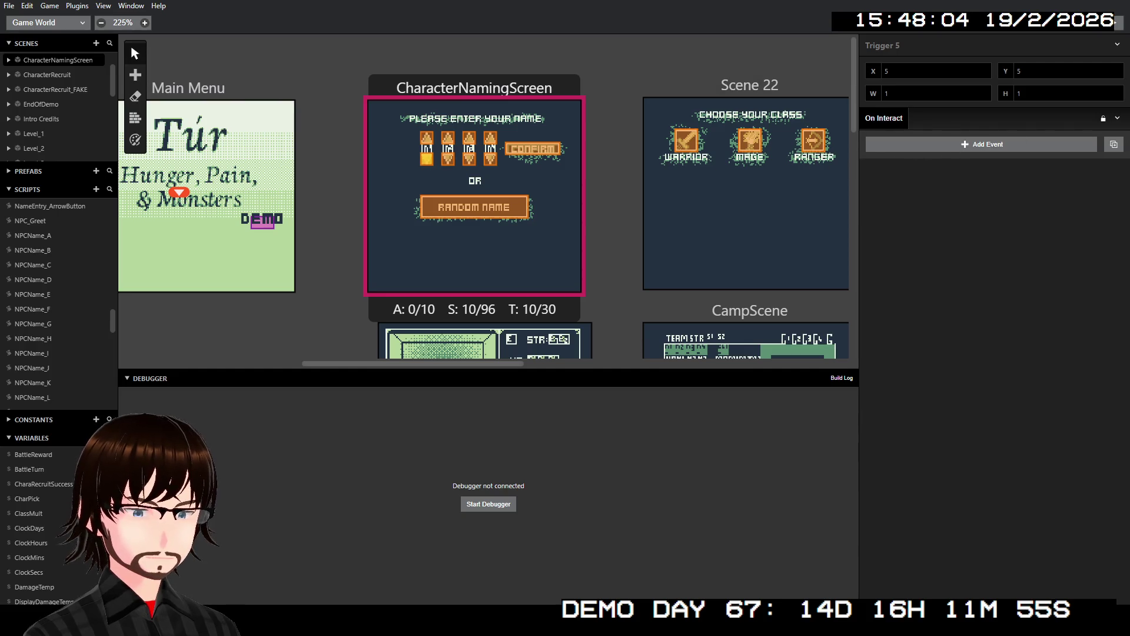
- Paste the NameEntry_ArrowButton call into the first letter's down-arrow trigger, keeping Increment 1
click(1116, 121)
click(1105, 156)
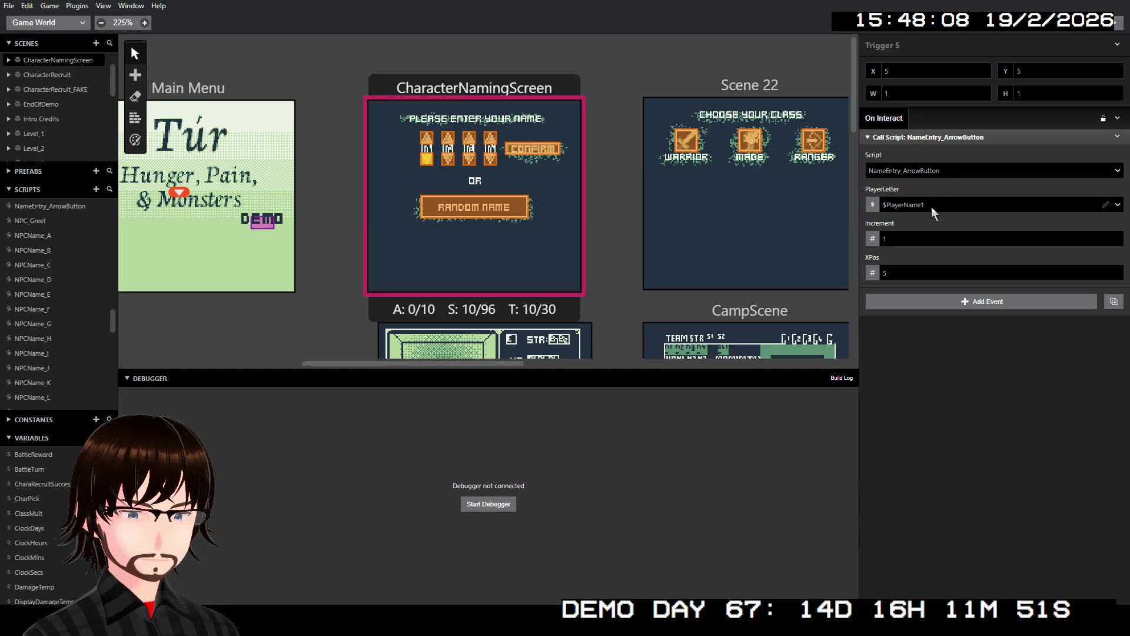
click(910, 239)
key(BackSpace)
text(-1)
click(942, 392)
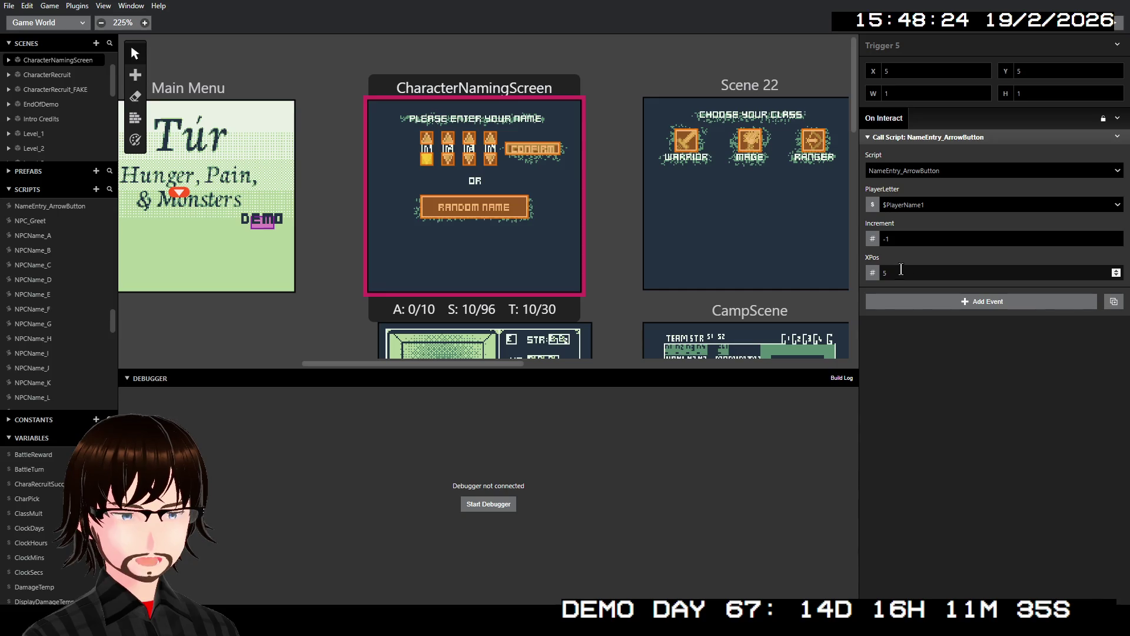
click(893, 239)
text(1)
click(928, 338)
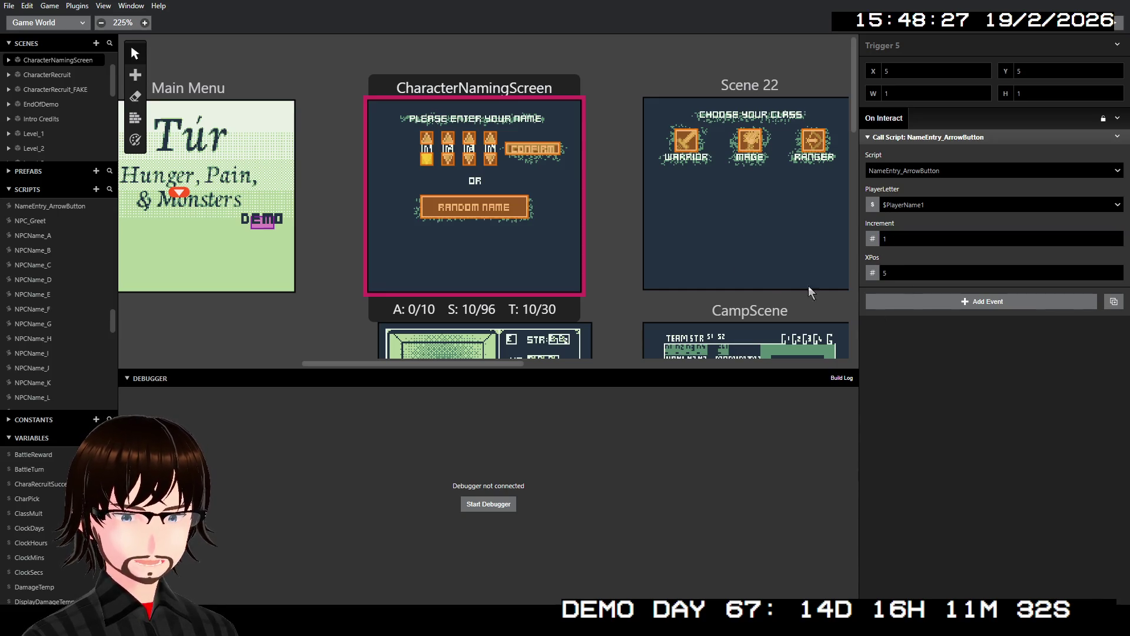
- Change the first letter's up-arrow trigger Increment to -1 and review both triggers
click(426, 138)
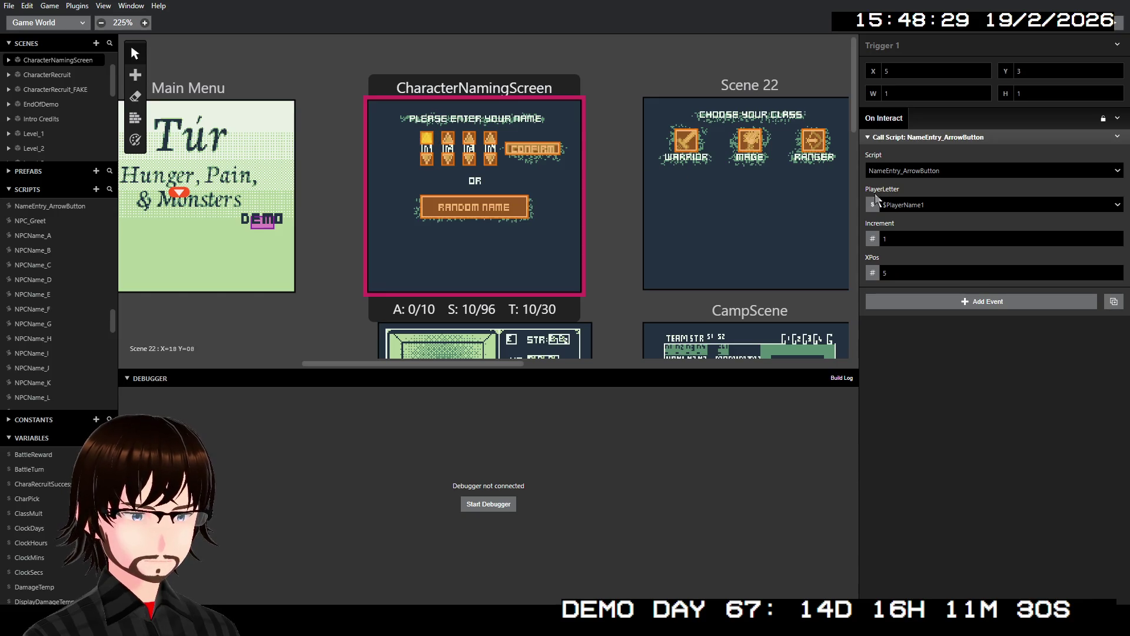
click(886, 239)
text(-)
click(956, 349)
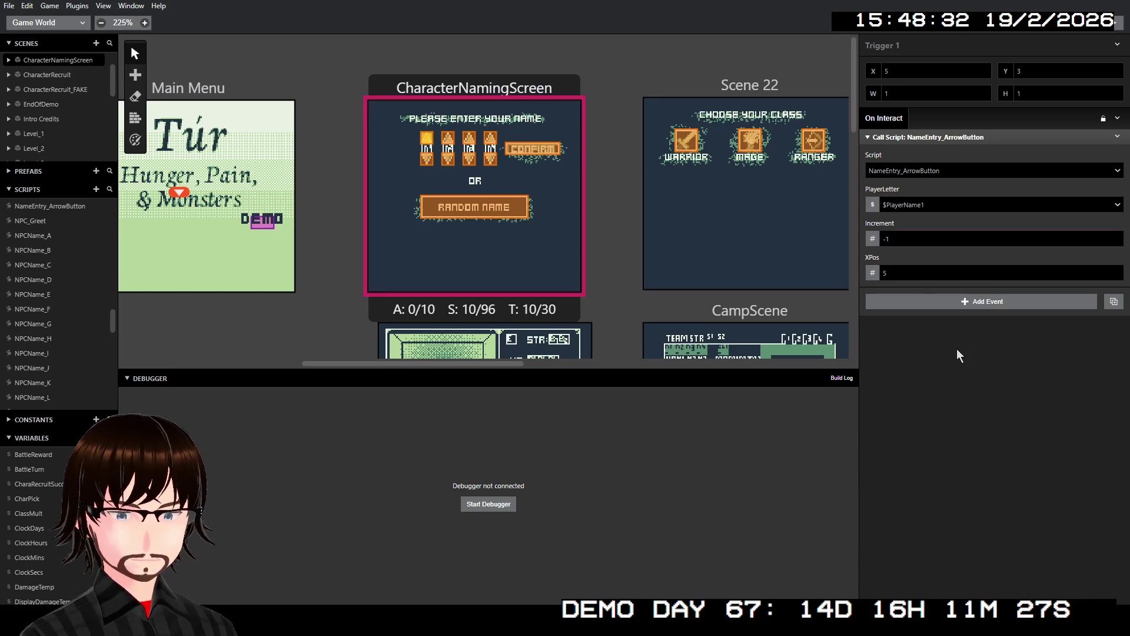
click(426, 159)
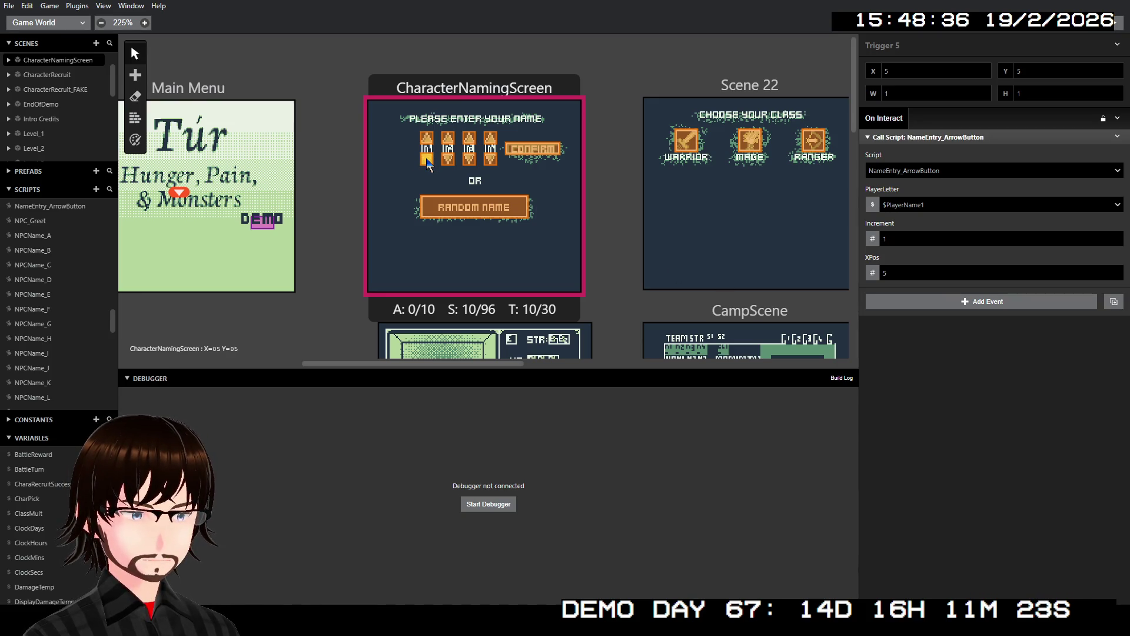
click(426, 140)
click(426, 158)
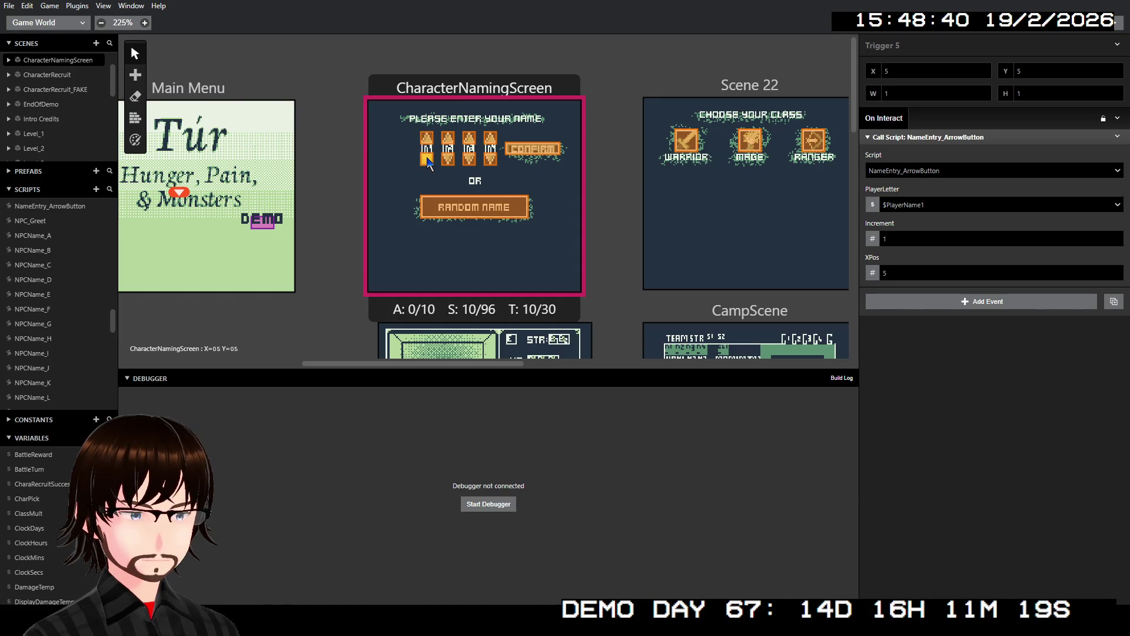
- Make CharacterNamingScreen the starting scene and launch the game with Ctrl+B
right_click(462, 90)
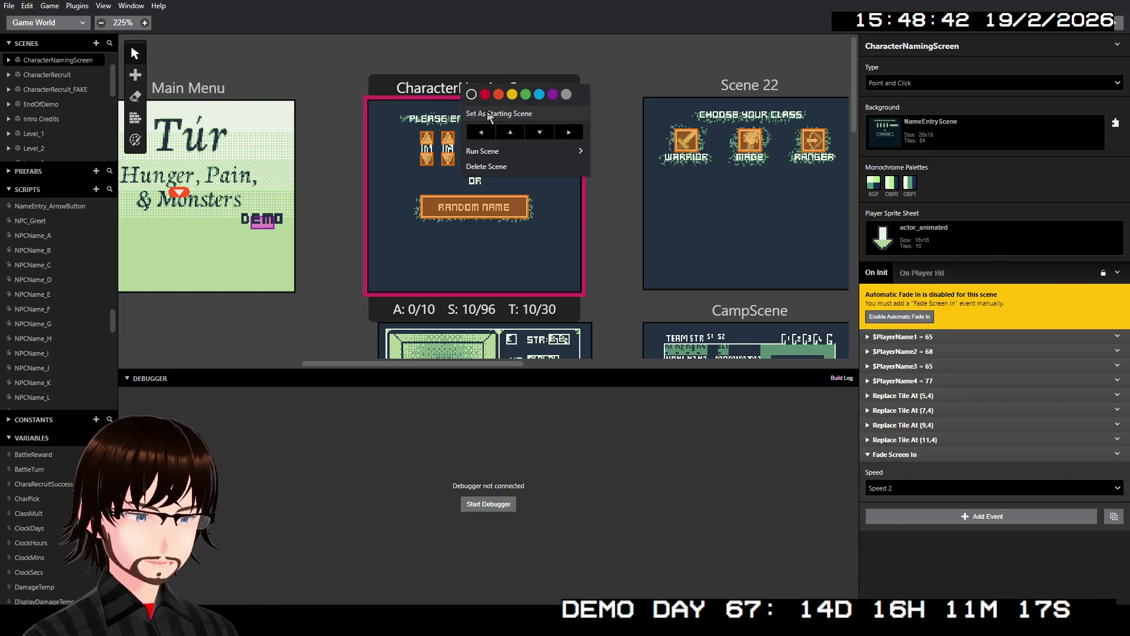
click(488, 114)
key(ctrl+b)
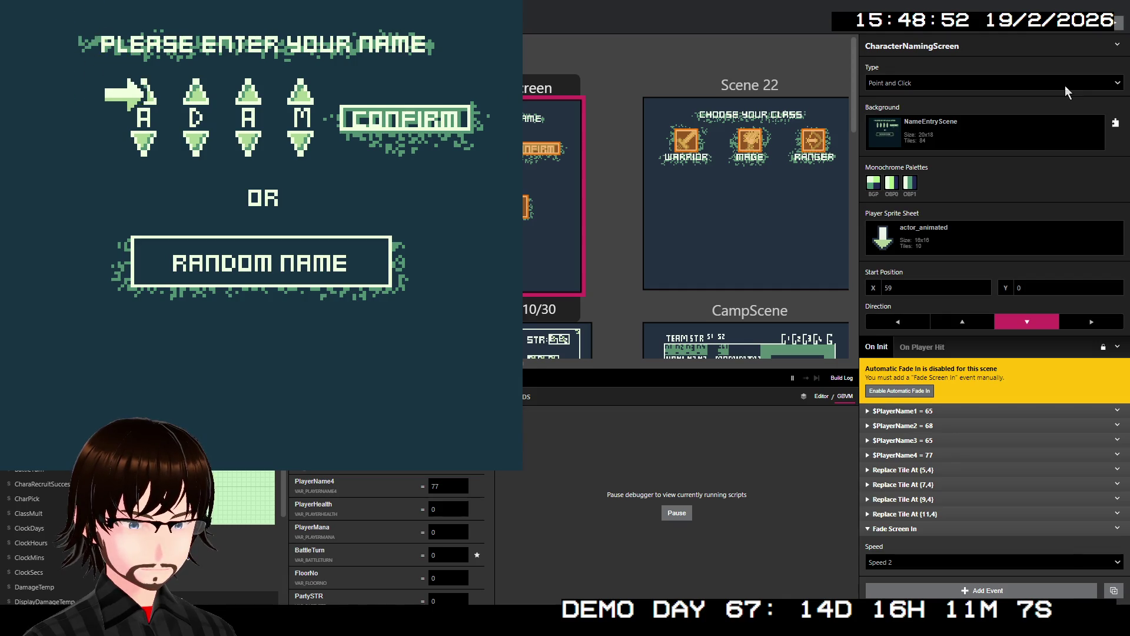
- Cycle the first name letter forwards past Z and backwards past A to test wrapping
key(Down)
key(Down)
key(Down)
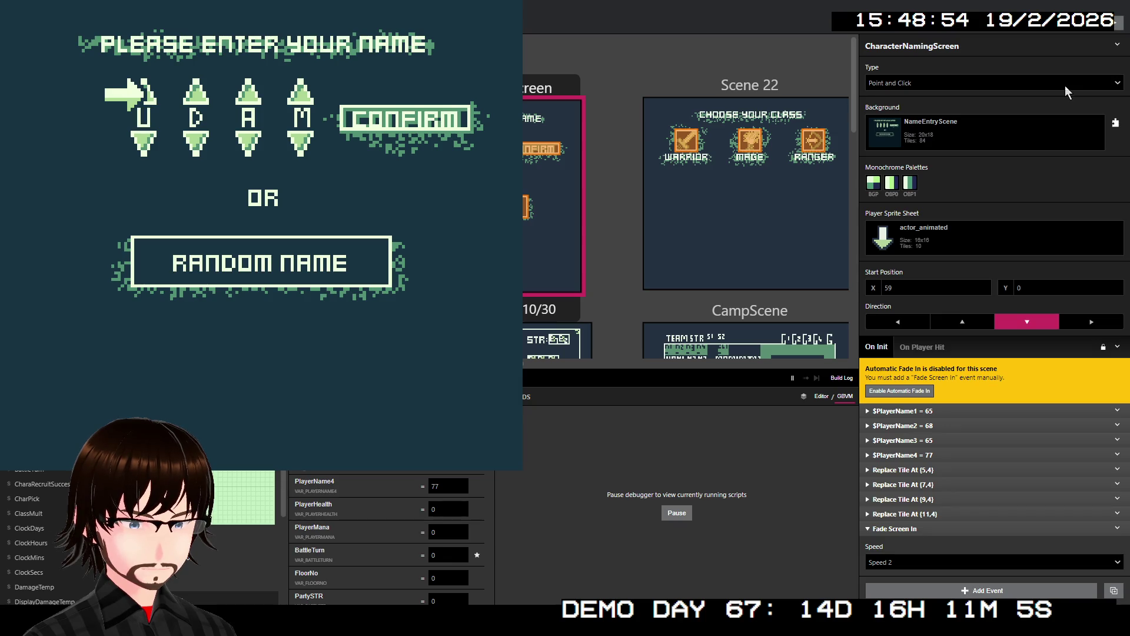
key(Down)
key(Down)
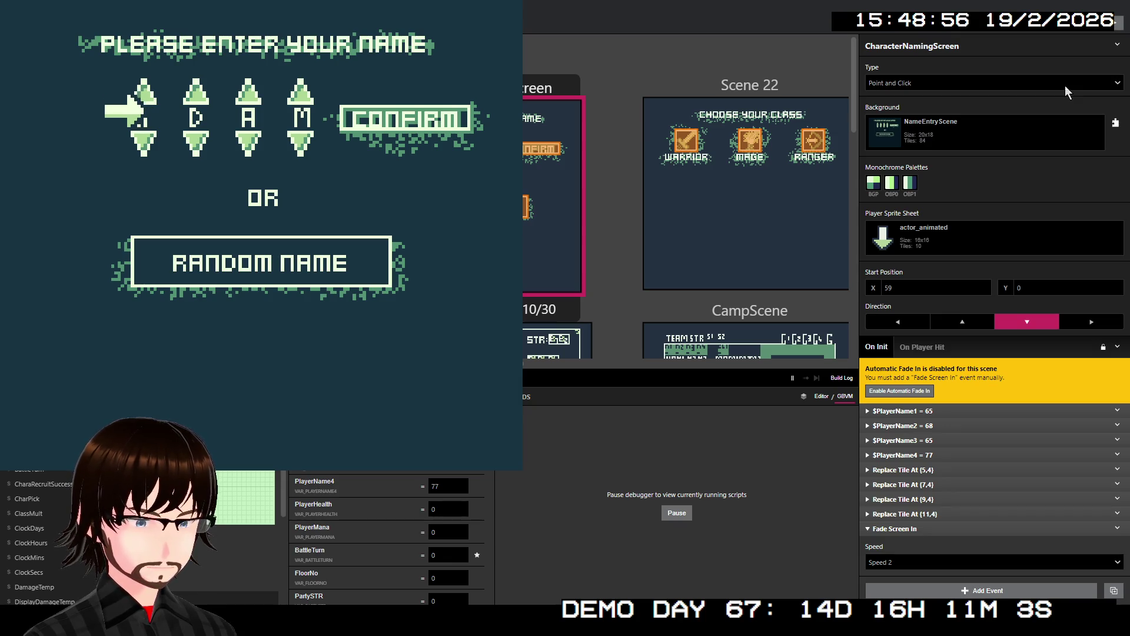
key(Down)
key(Down)
key(Down)
key(Down)
key(Down)
key(Up)
key(Up)
key(Up)
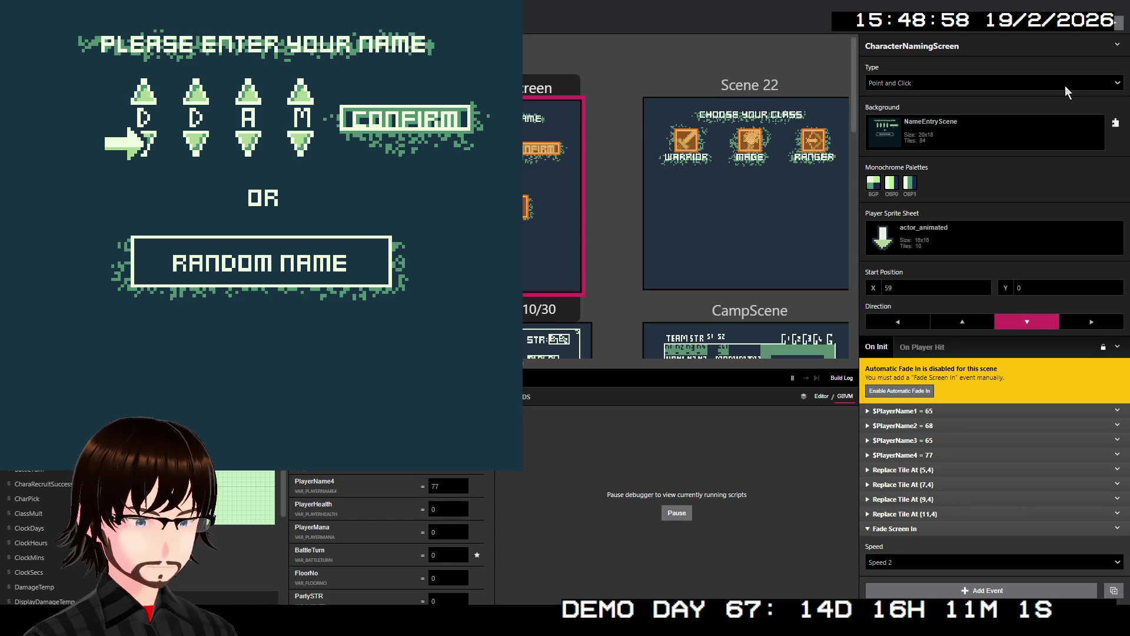
key(Up)
key(Up)
key(Up)
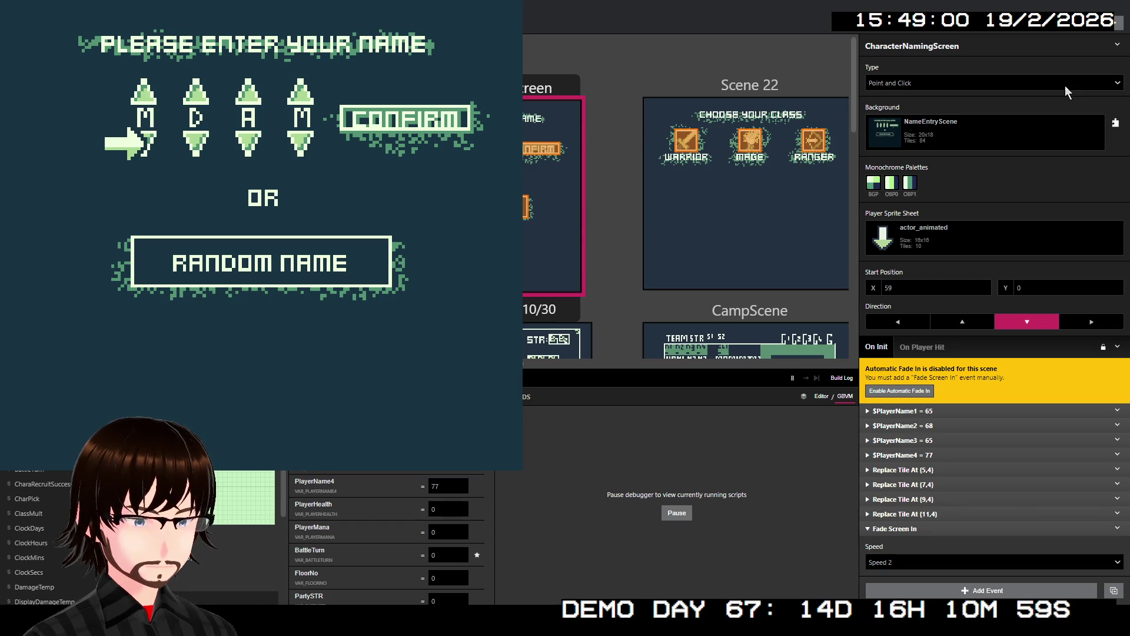
key(Up)
key(Up)
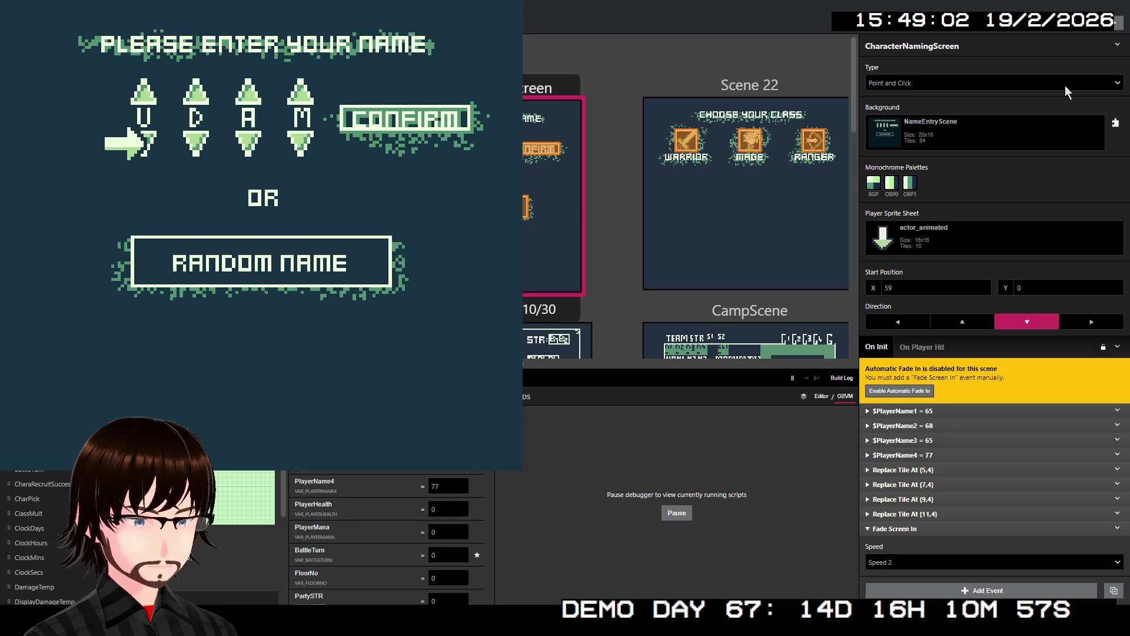
key(Up)
key(Up)
key(Up)
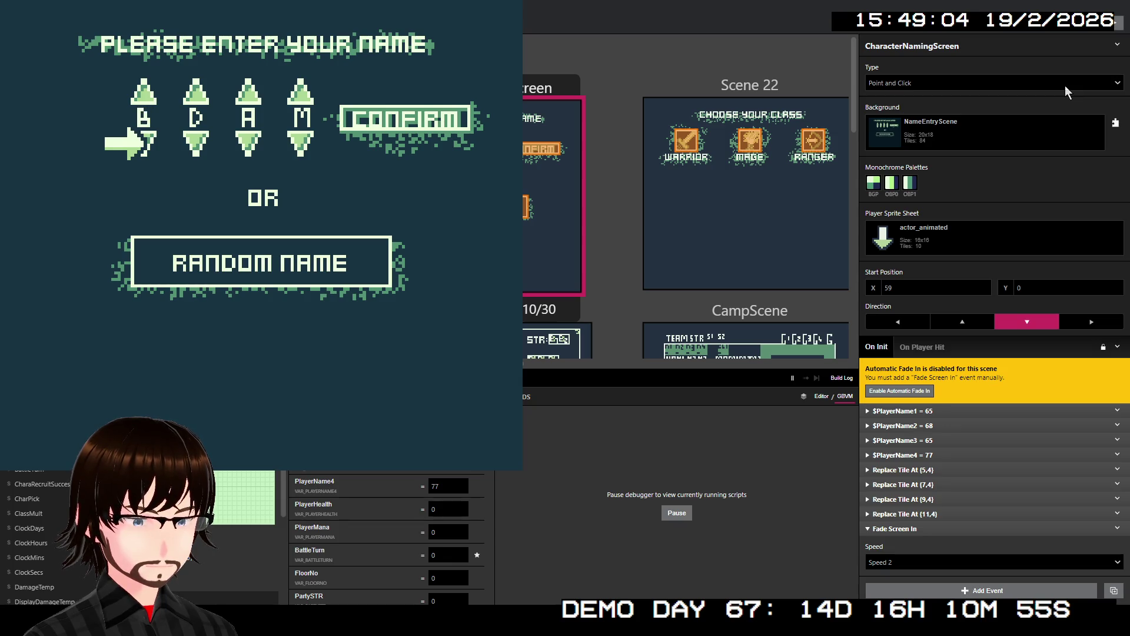
key(Up)
key(z)
key(z)
key(z)
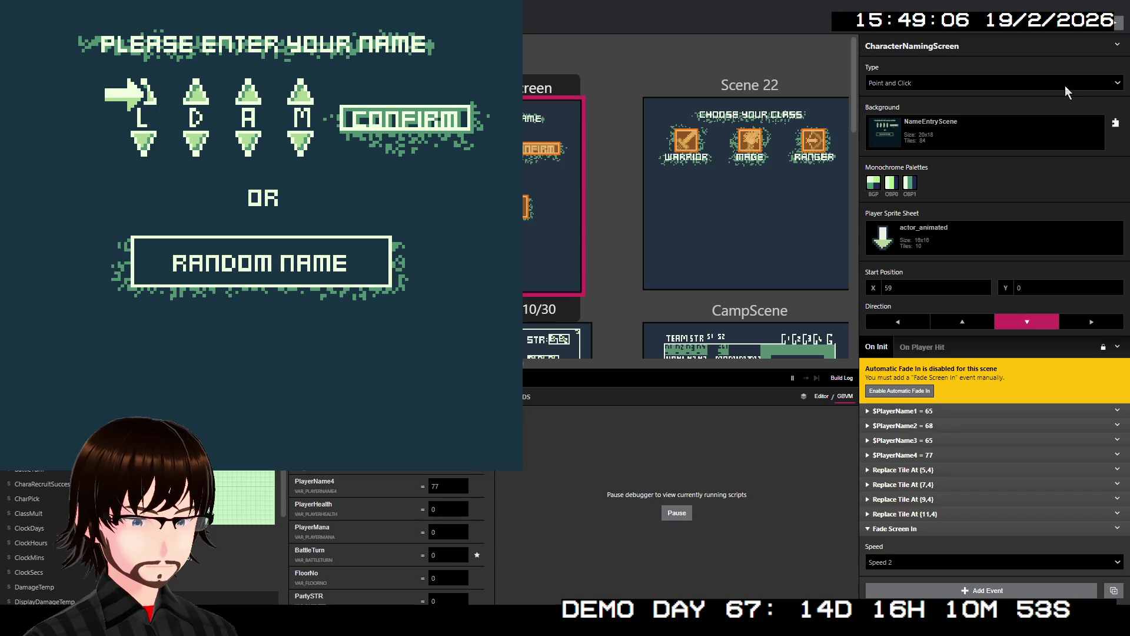
key(Down)
key(Down)
key(Down)
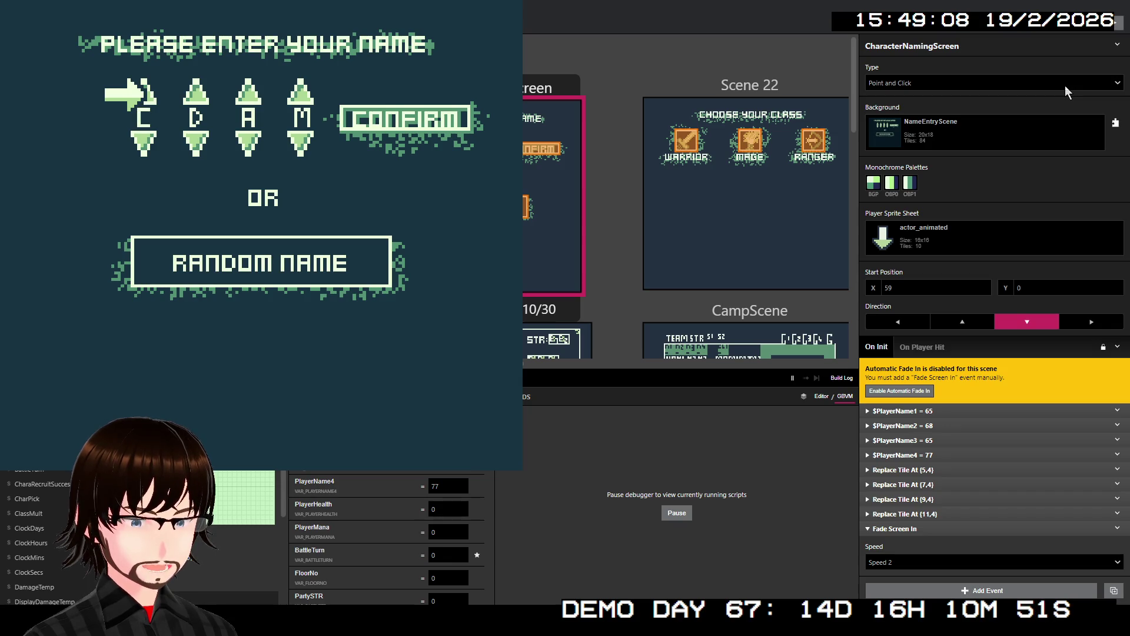
key(Down)
key(Down)
key(Down)
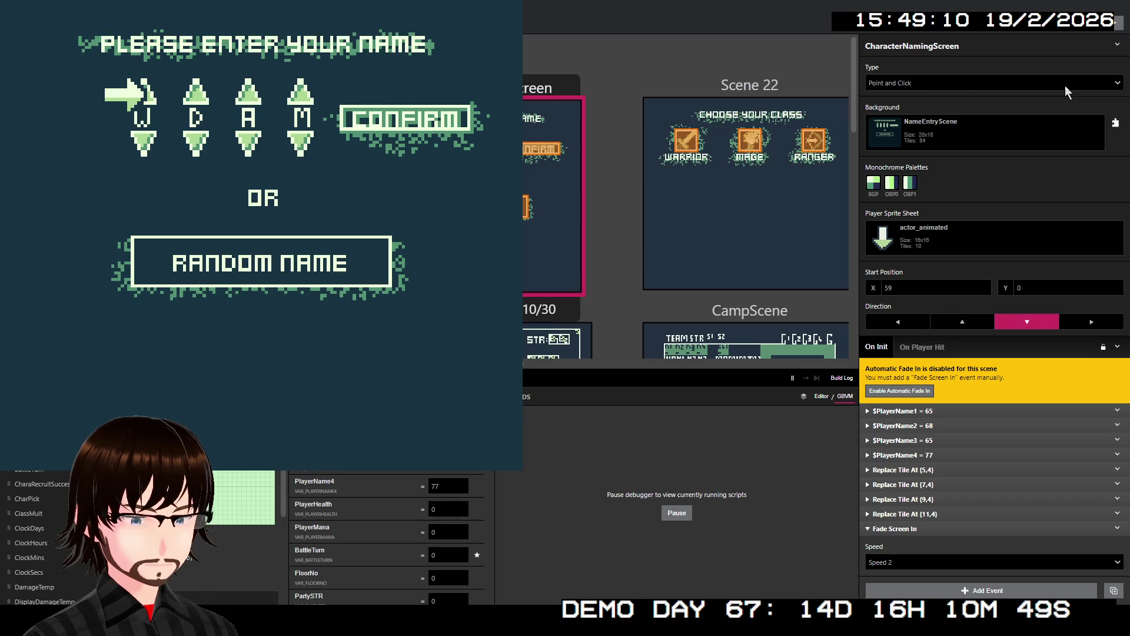
key(Down)
key(Down)
key(Down)
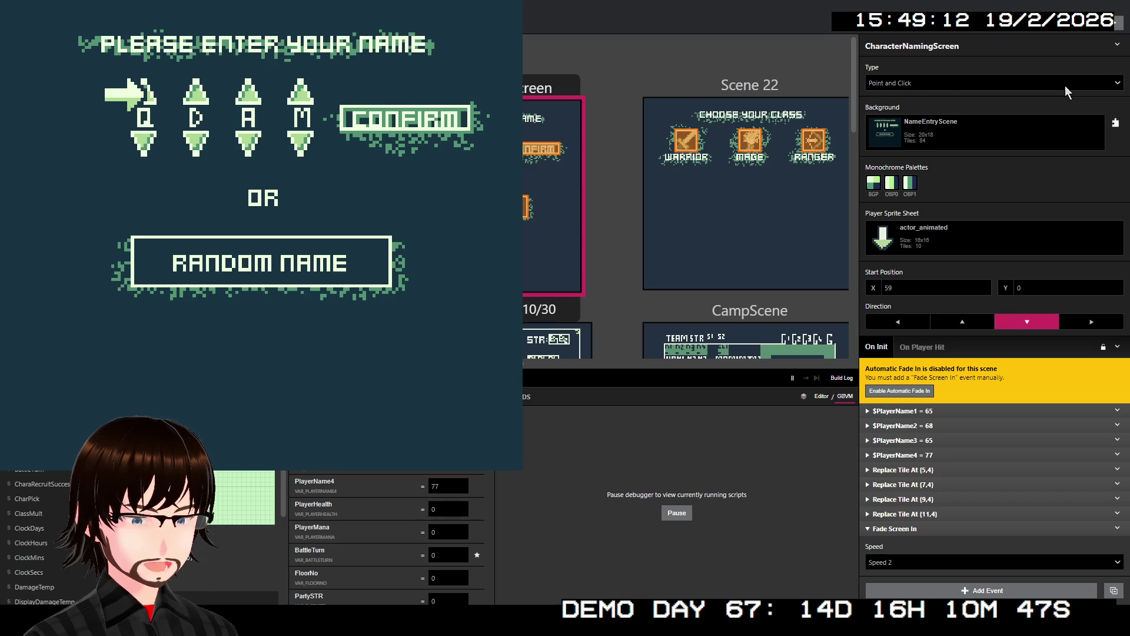
key(Down)
key(Down)
key(Down)
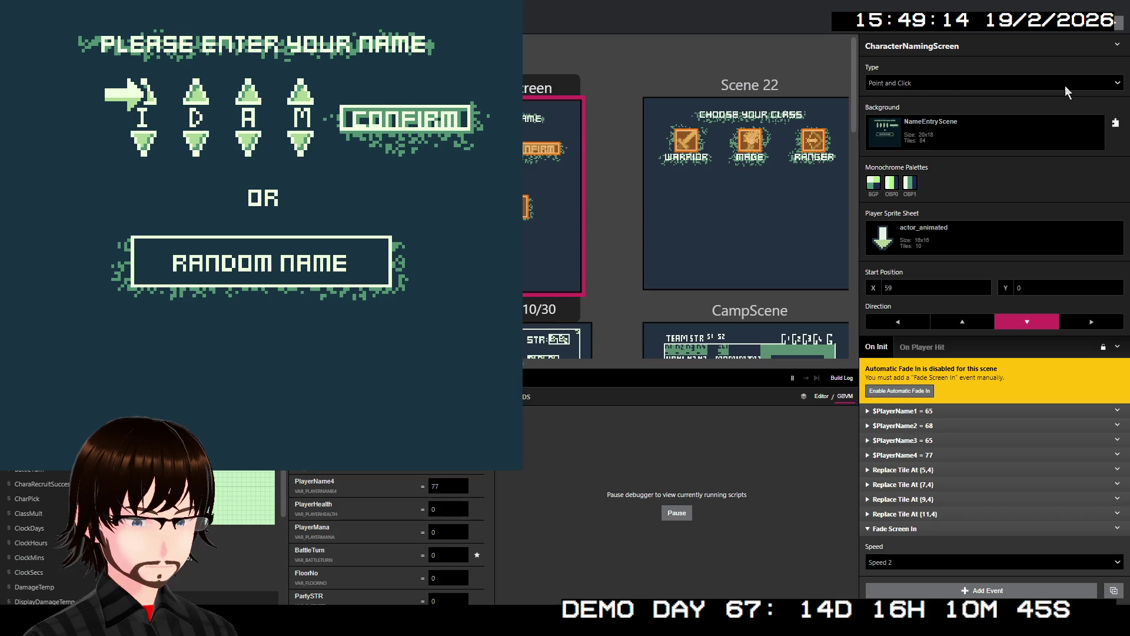
key(Down)
key(Down)
key(Down)
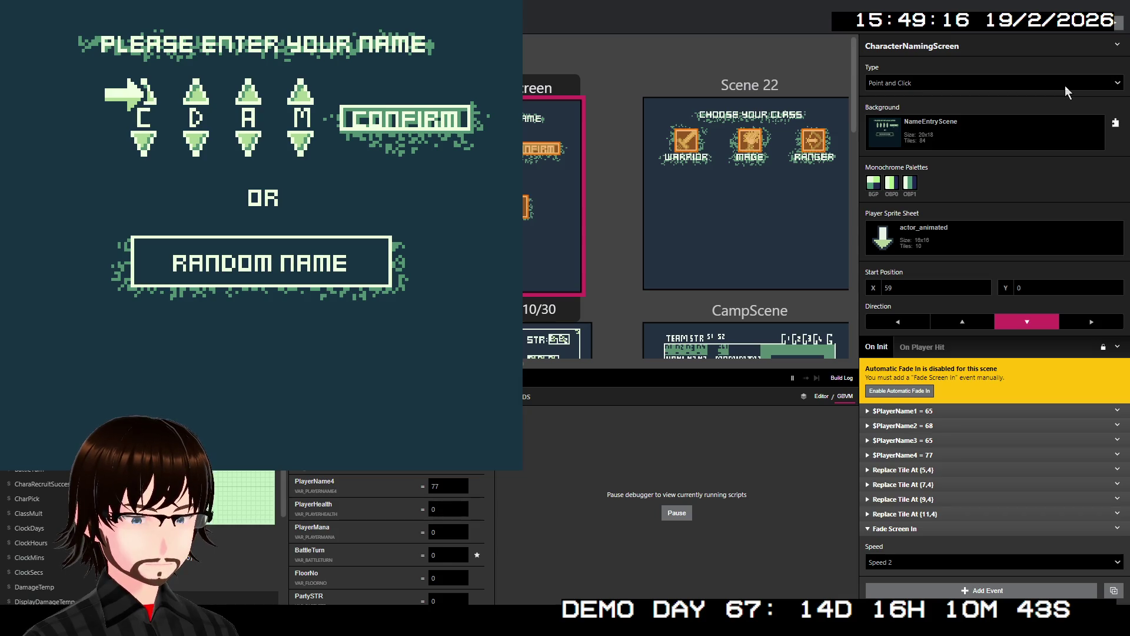
key(z)
key(Down)
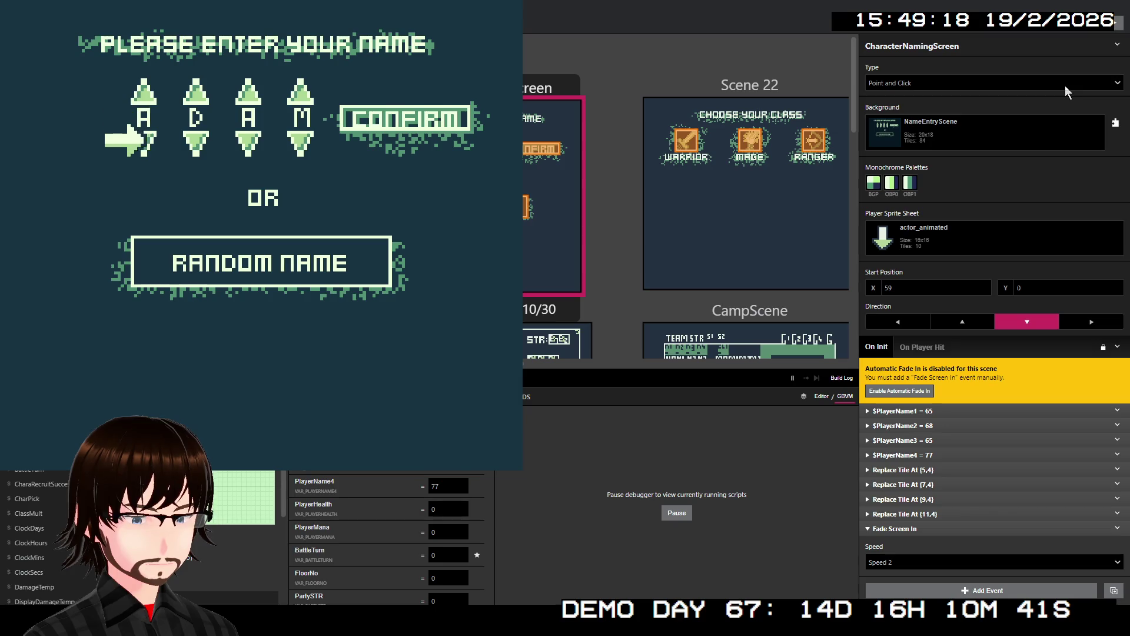
- Move the selection between name letters, then close the game preview window
key(Right)
key(Up)
key(Up)
key(Right)
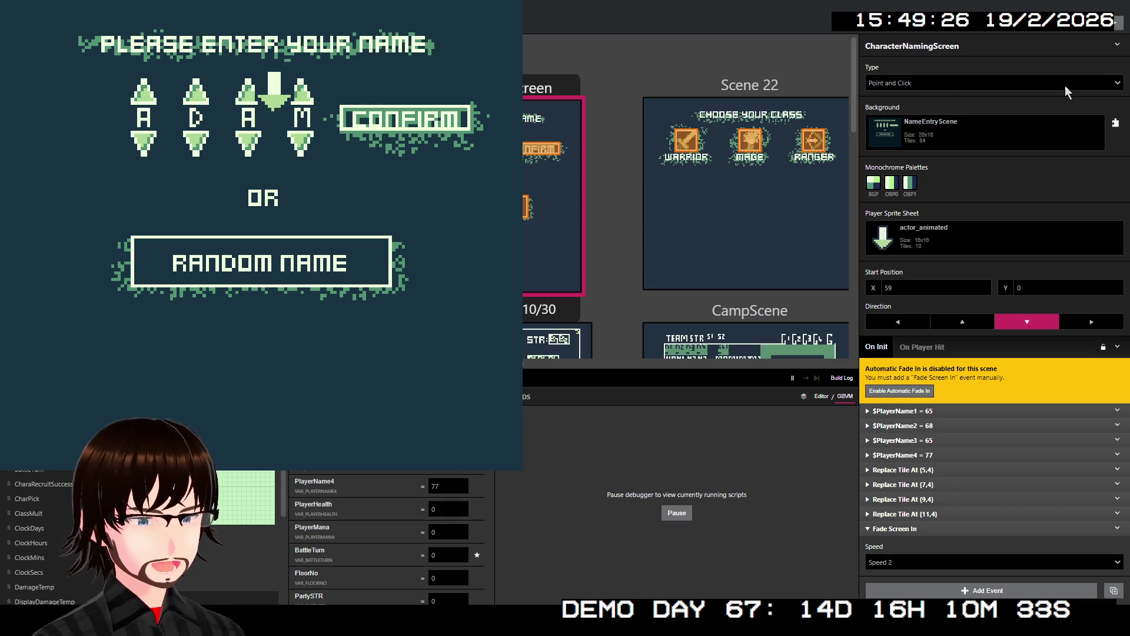
key(Left)
key(Right)
key(Left)
key(Right)
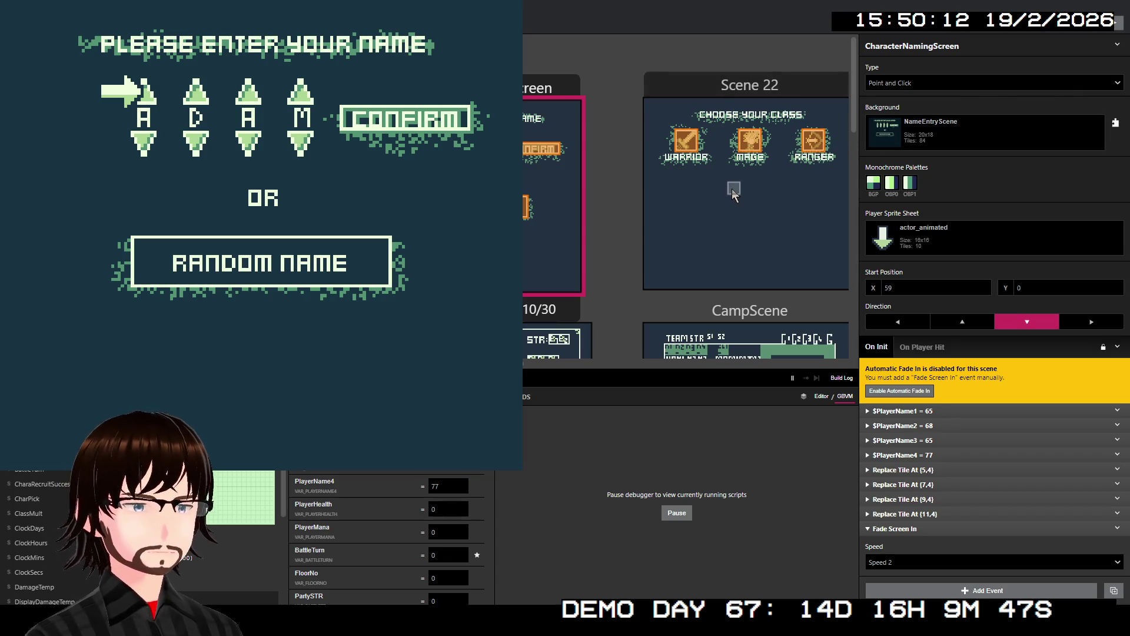
key(ctrl+w)
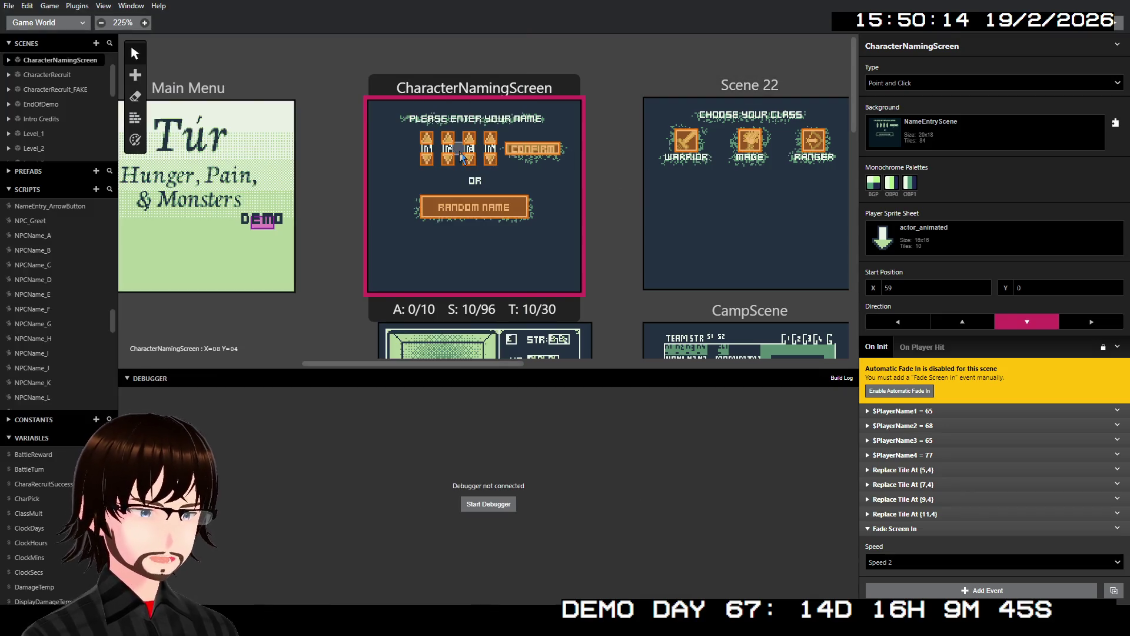
- Paste the NameEntry_ArrowButton call into the second letter's up-arrow trigger with XPos 7 and Increment -1
click(428, 138)
click(446, 140)
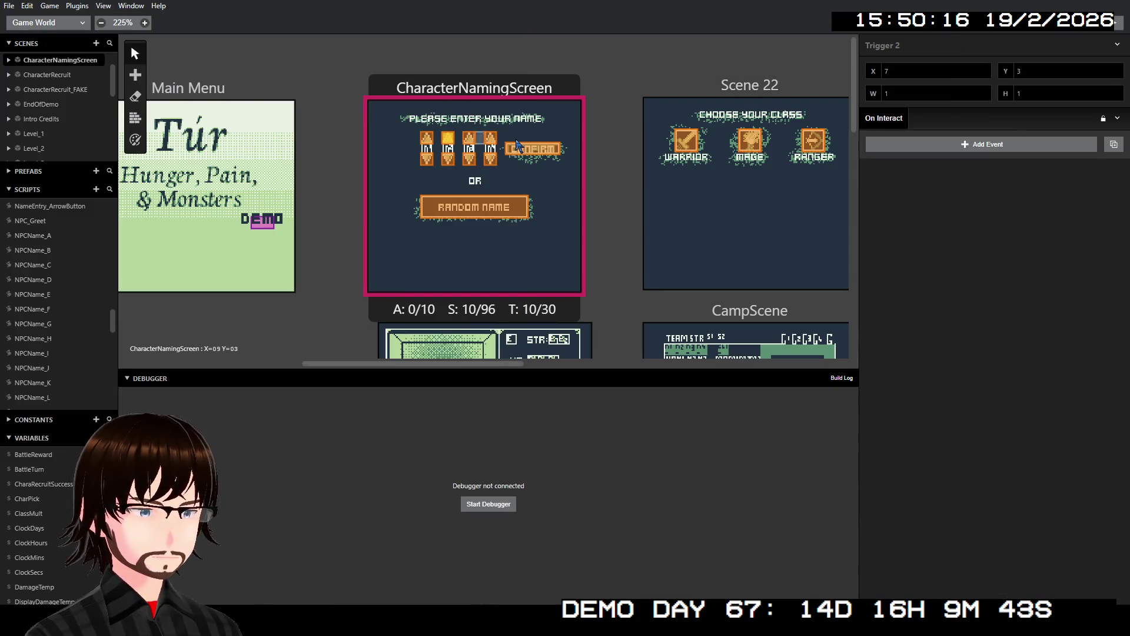
click(1117, 119)
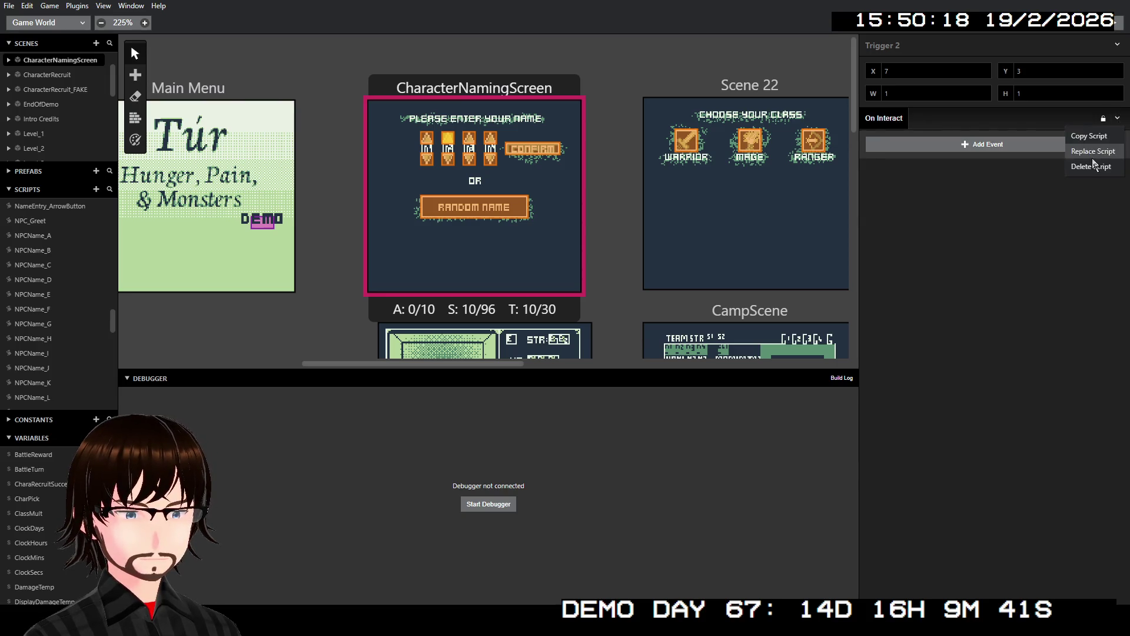
click(1093, 155)
click(900, 268)
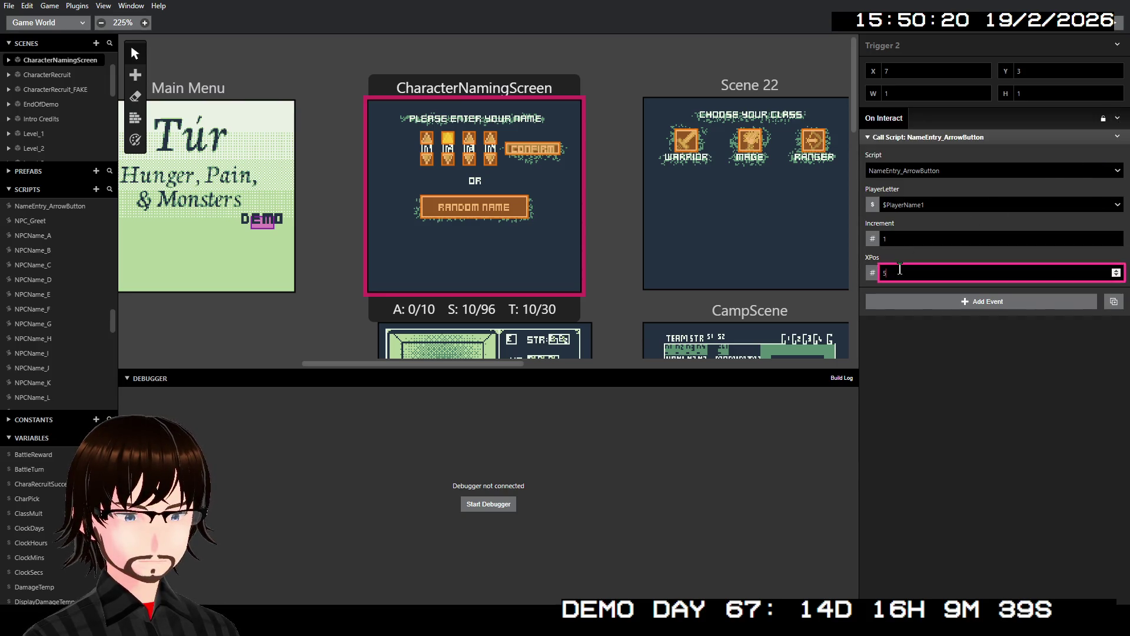
text(7)
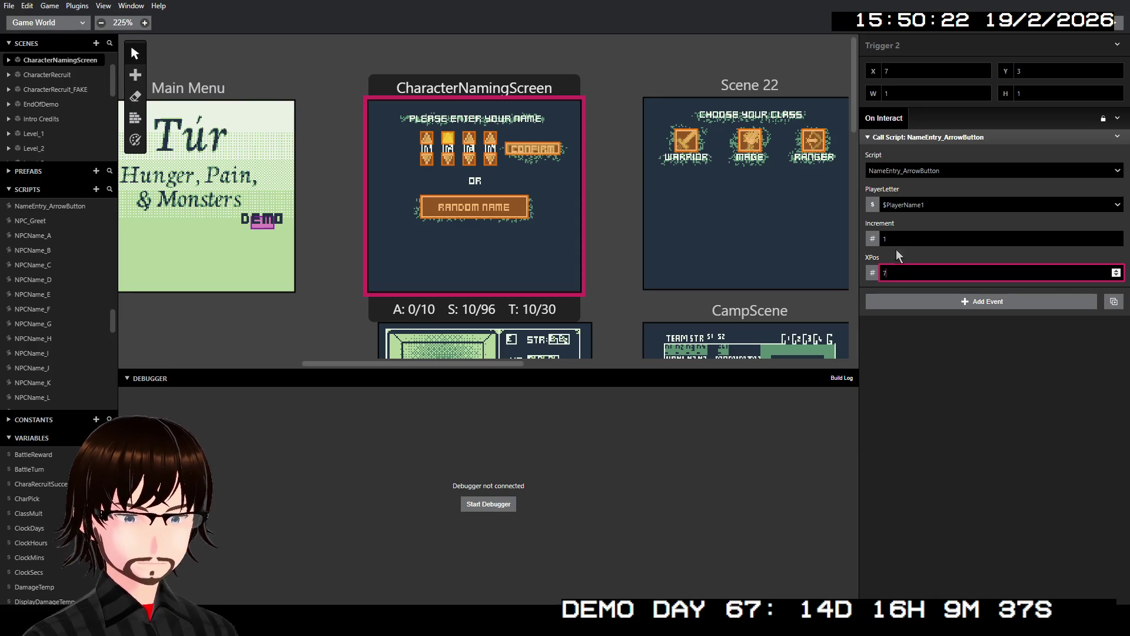
key(Return)
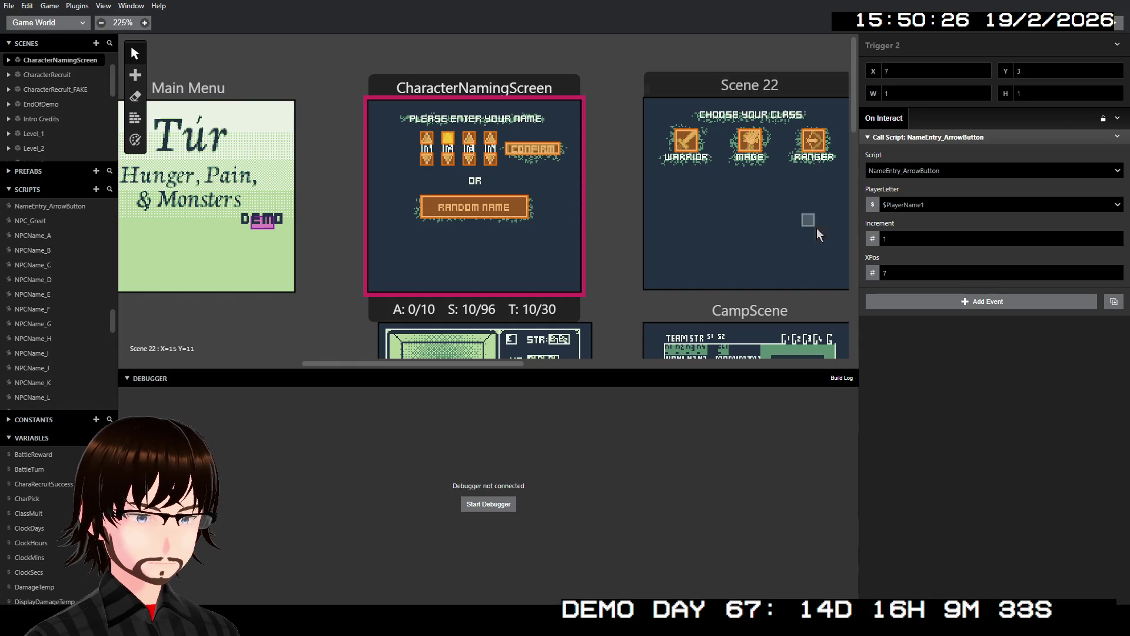
click(930, 236)
text(-1)
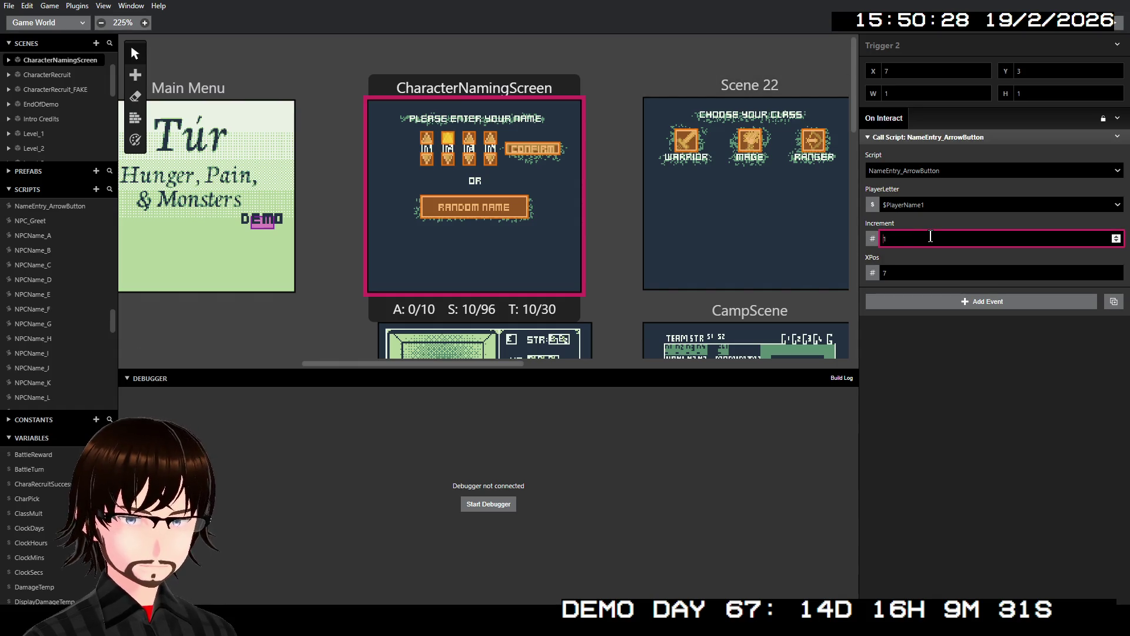
click(919, 349)
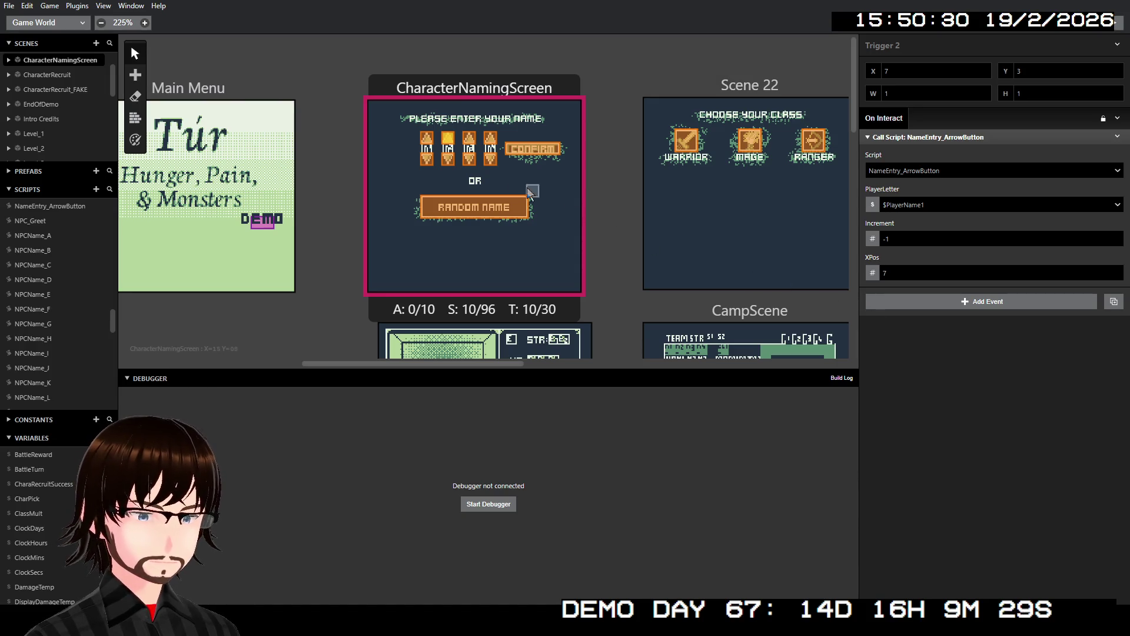
click(450, 162)
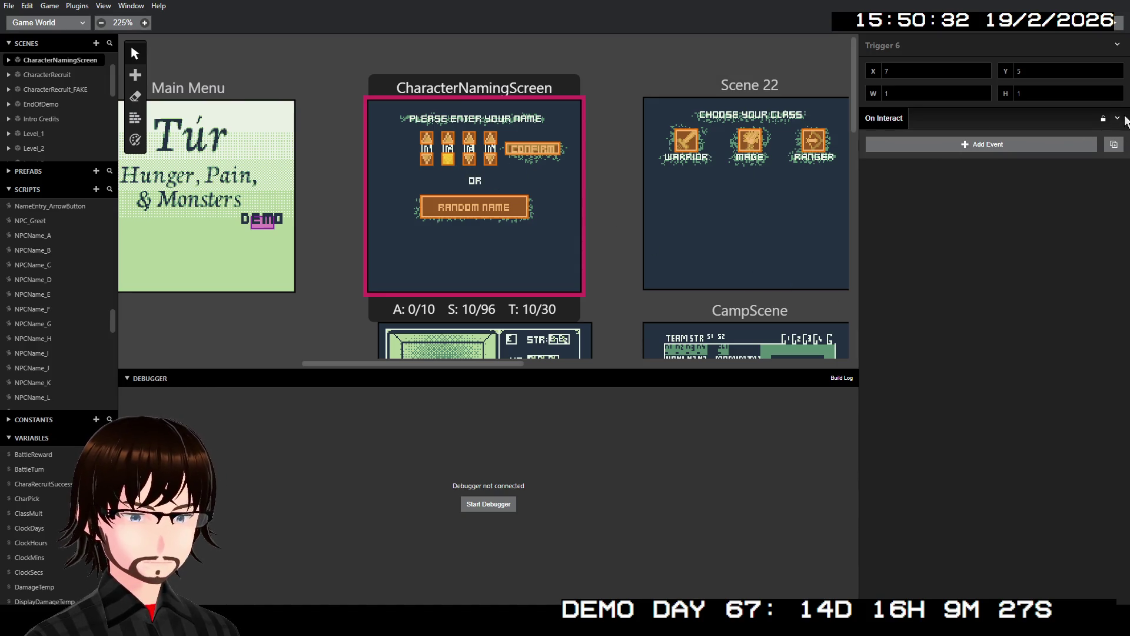
- Paste the call into the second letter's down-arrow trigger using $PlayerName2, Increment 1, XPos 7
click(1114, 144)
click(1100, 159)
click(912, 238)
click(894, 270)
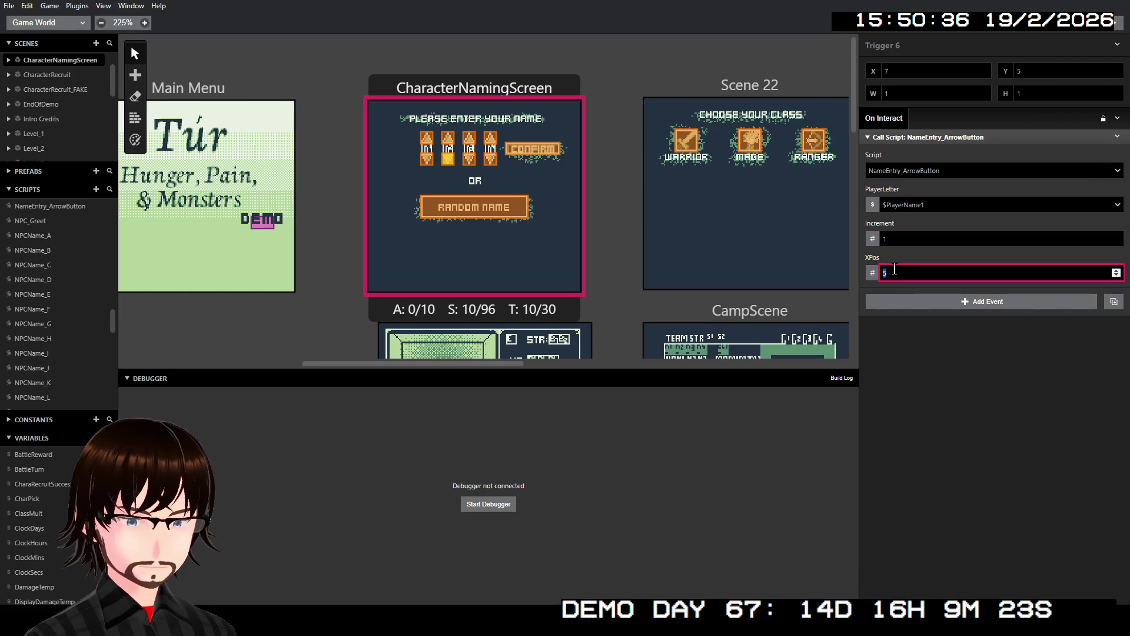
click(906, 207)
text(pl)
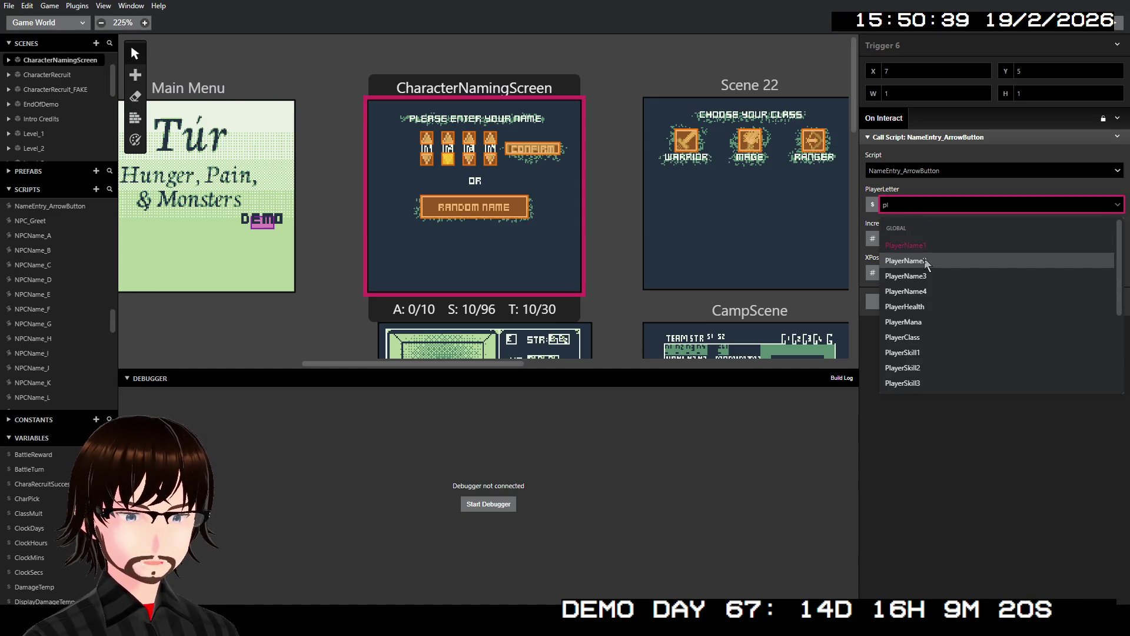
click(924, 258)
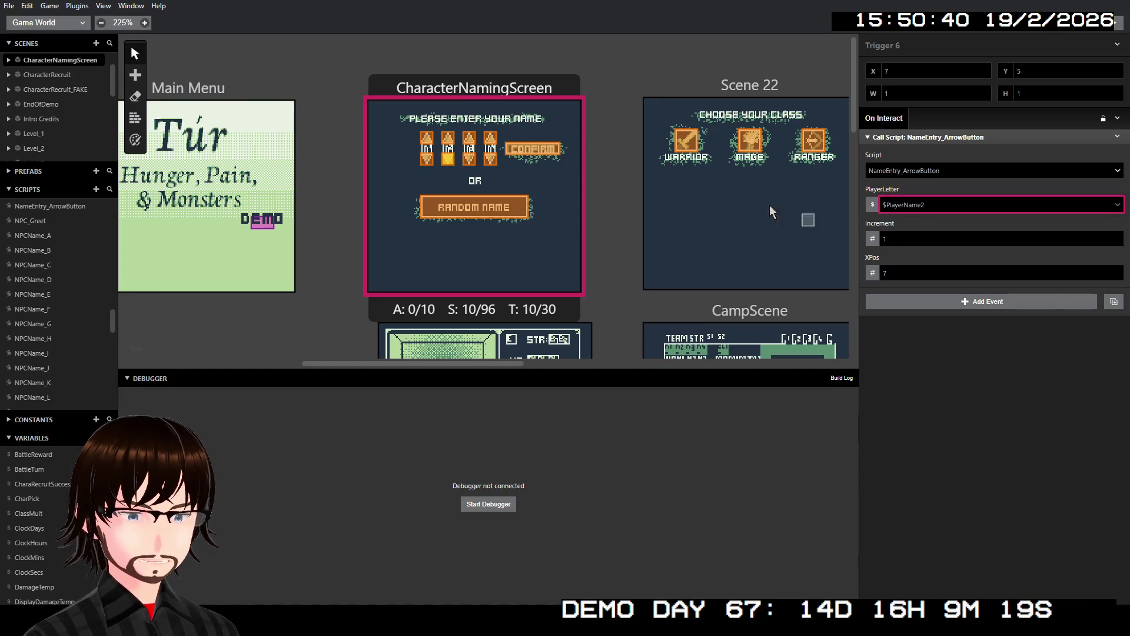
- Switch the second letter's up-arrow trigger PlayerLetter to $PlayerName2
click(448, 137)
click(926, 206)
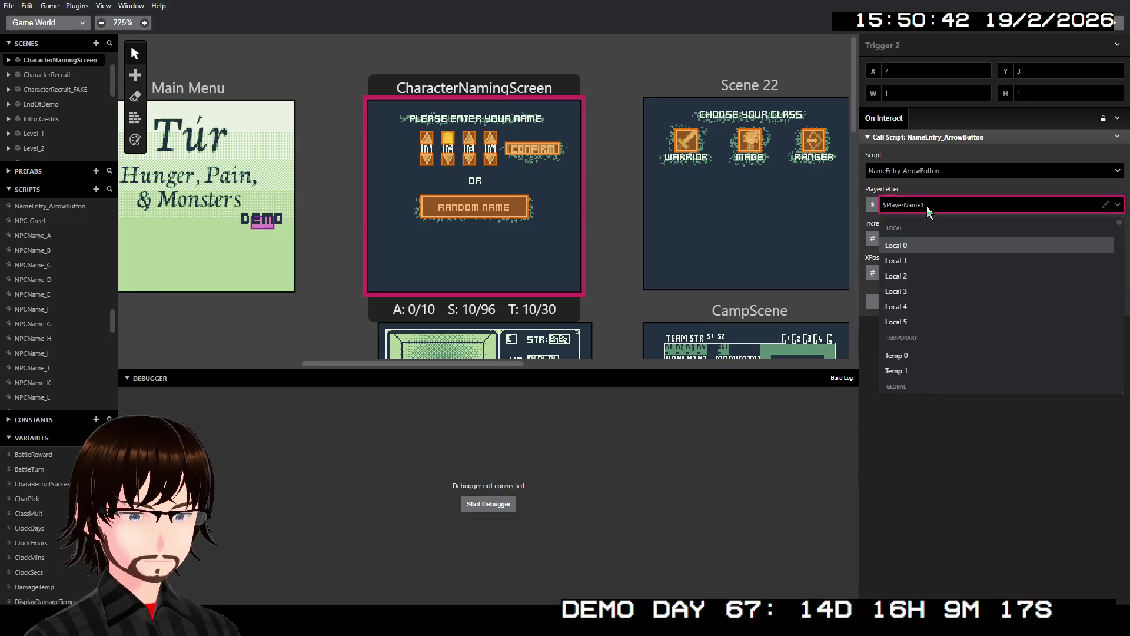
text(p)
click(926, 256)
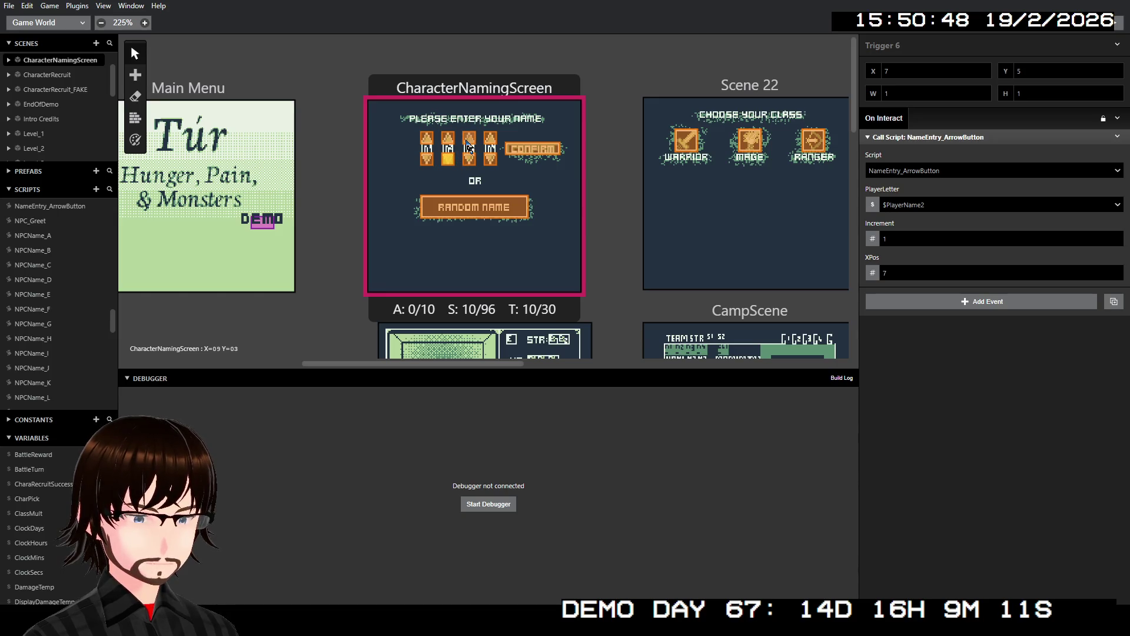
click(468, 140)
click(448, 140)
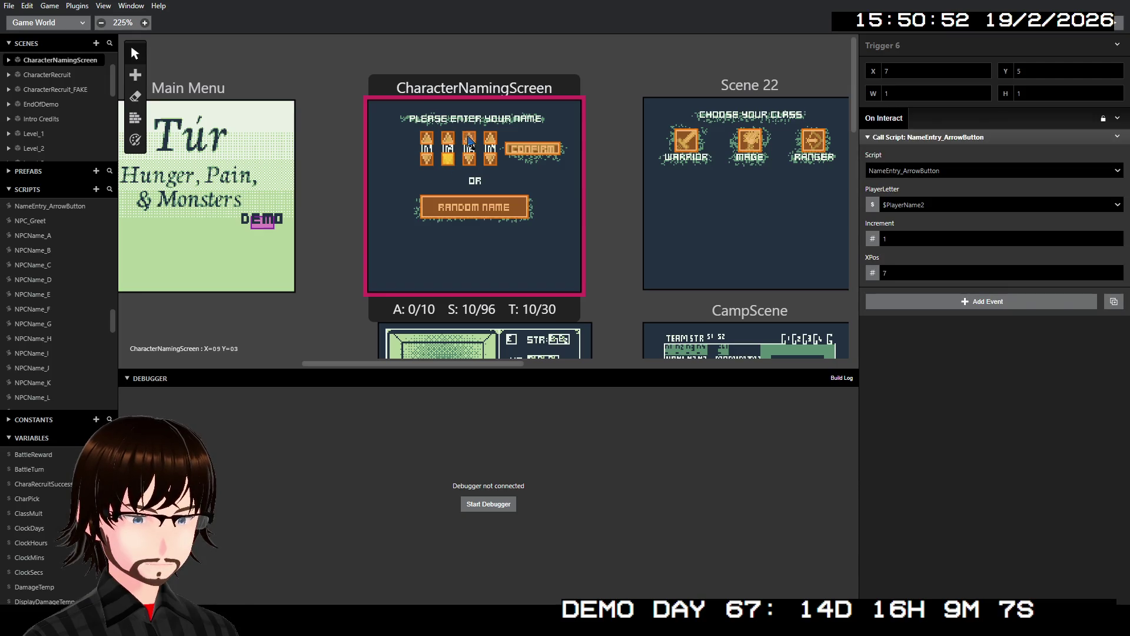
click(469, 139)
click(1114, 143)
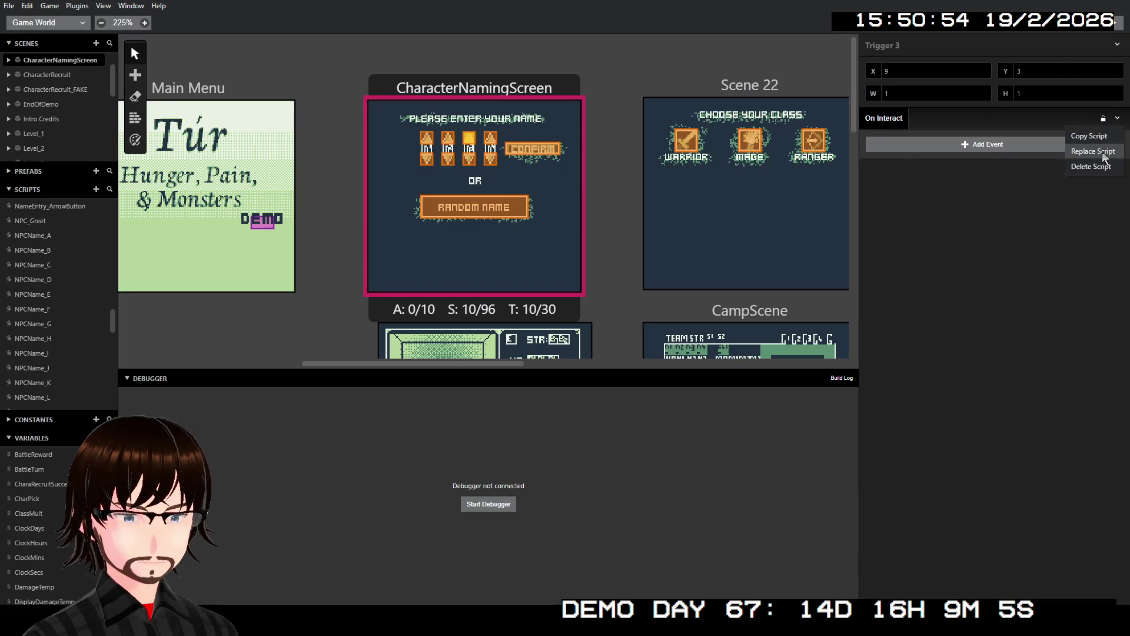
- Paste the NameEntry_ArrowButton call into Trigger 3 with $PlayerName3, Increment -1 and XPos 9
click(1071, 164)
click(909, 205)
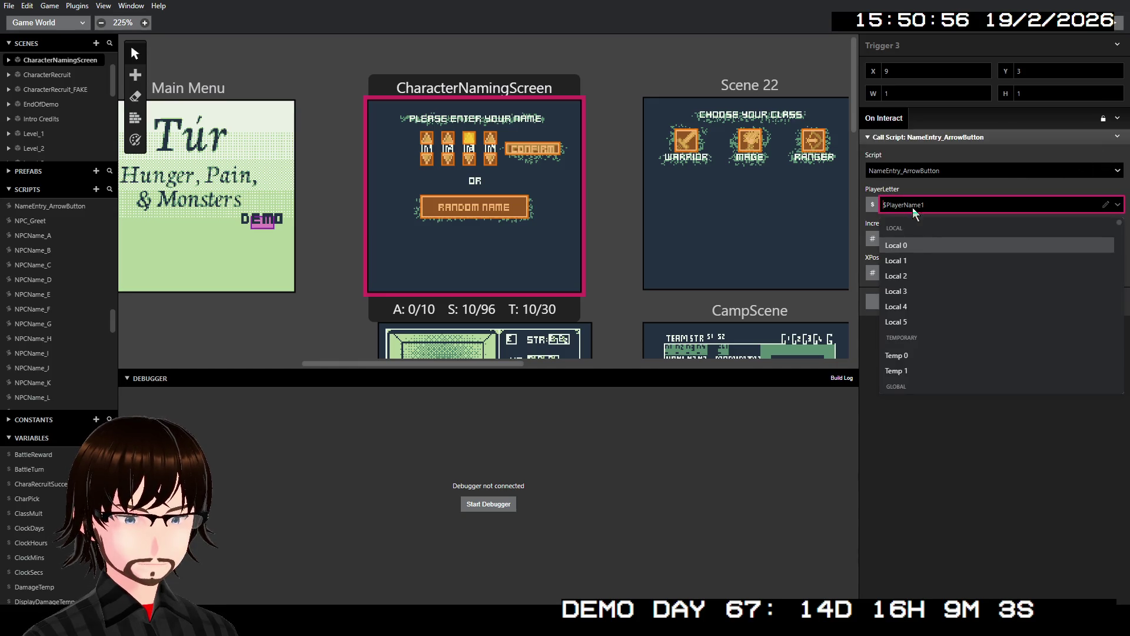
scroll(924, 230, down, 3)
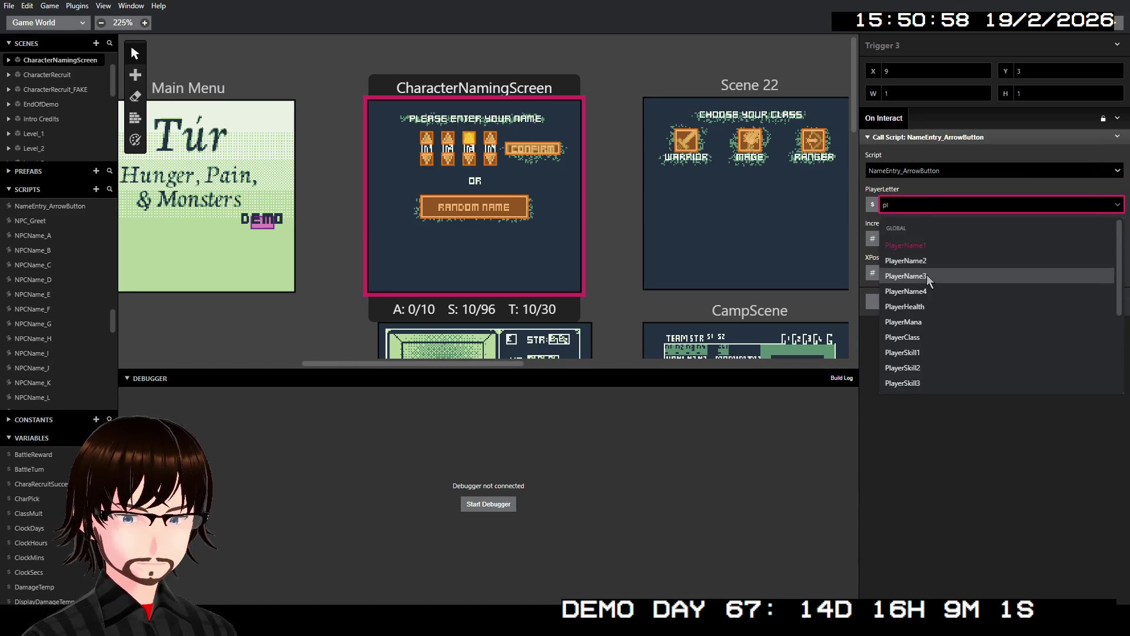
click(923, 274)
click(899, 239)
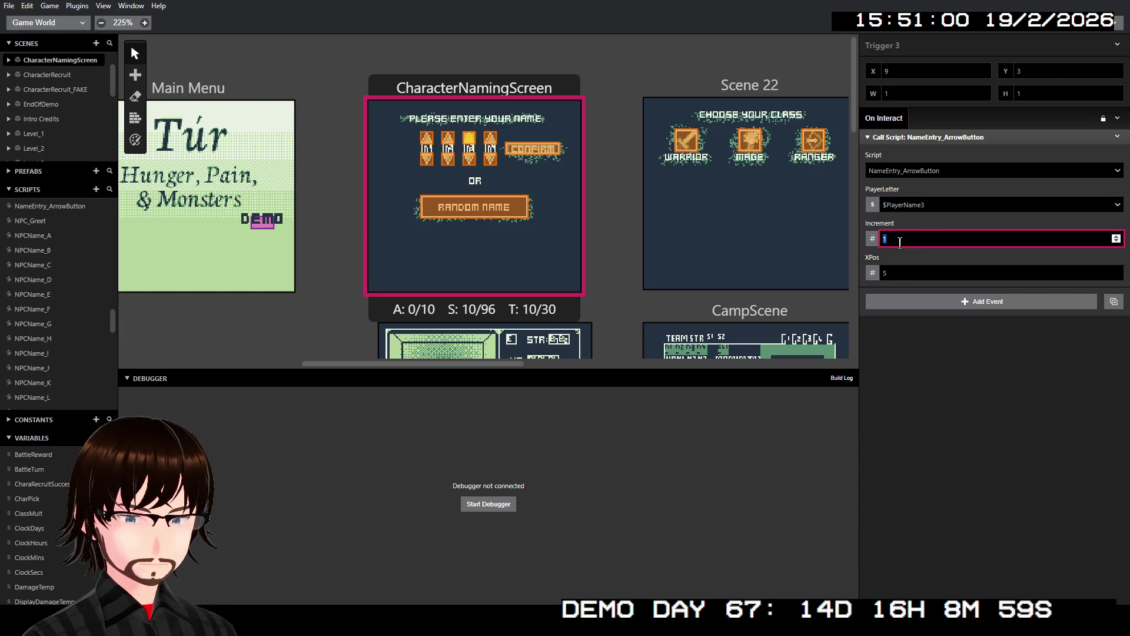
text(-)
click(900, 272)
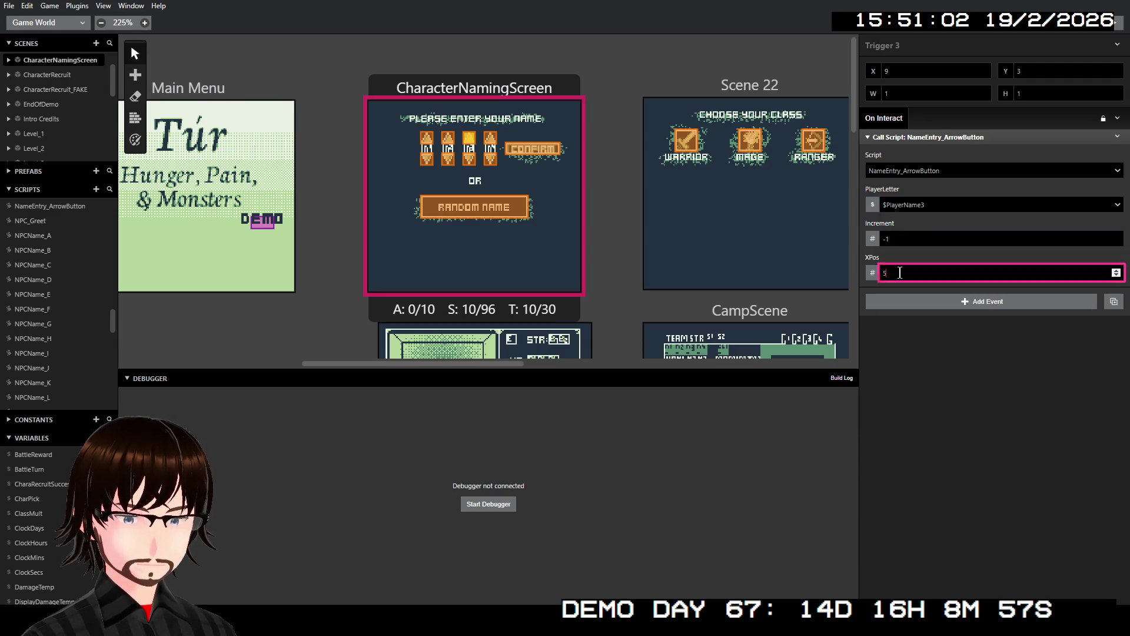
click(935, 362)
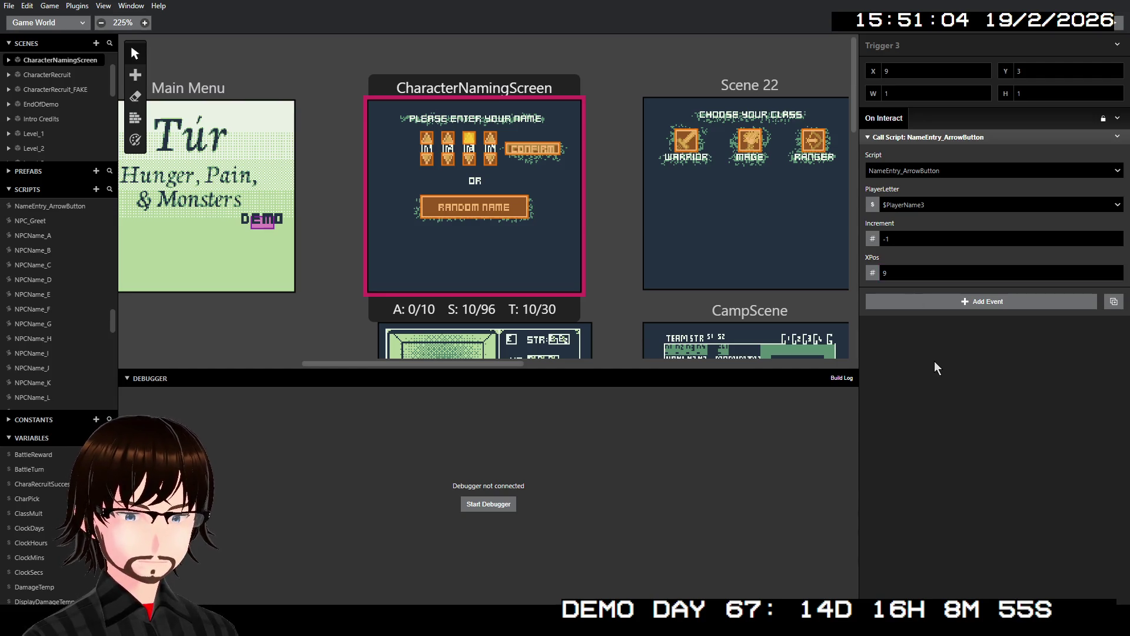
click(466, 160)
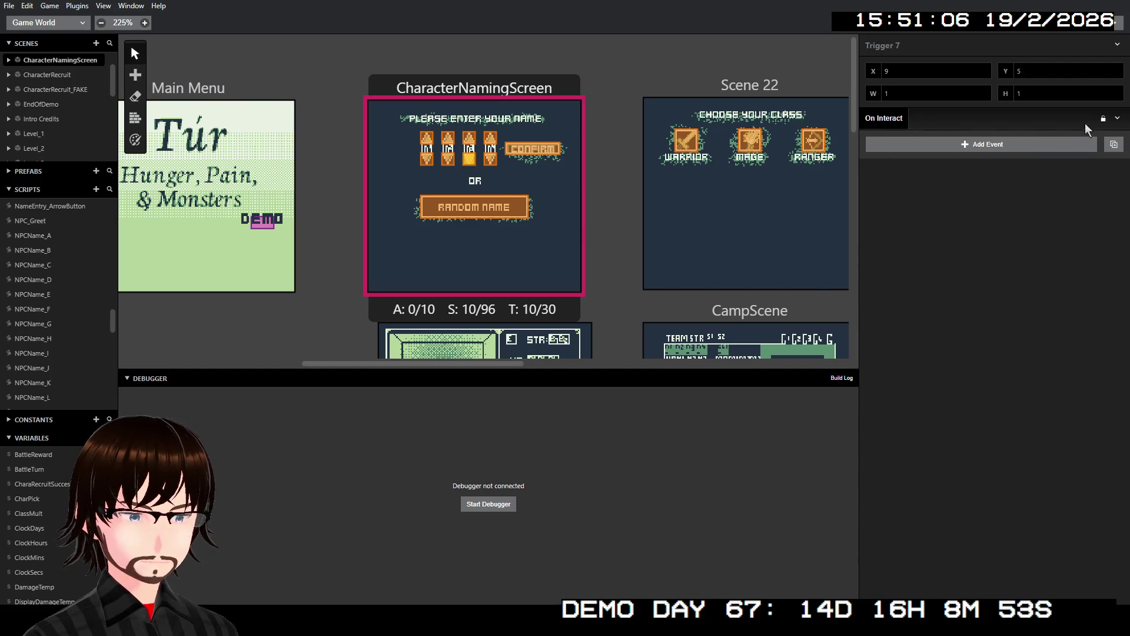
- Paste the NameEntry_ArrowButton call into Trigger 7 with $PlayerName3 and XPos 9
click(1117, 118)
click(1105, 151)
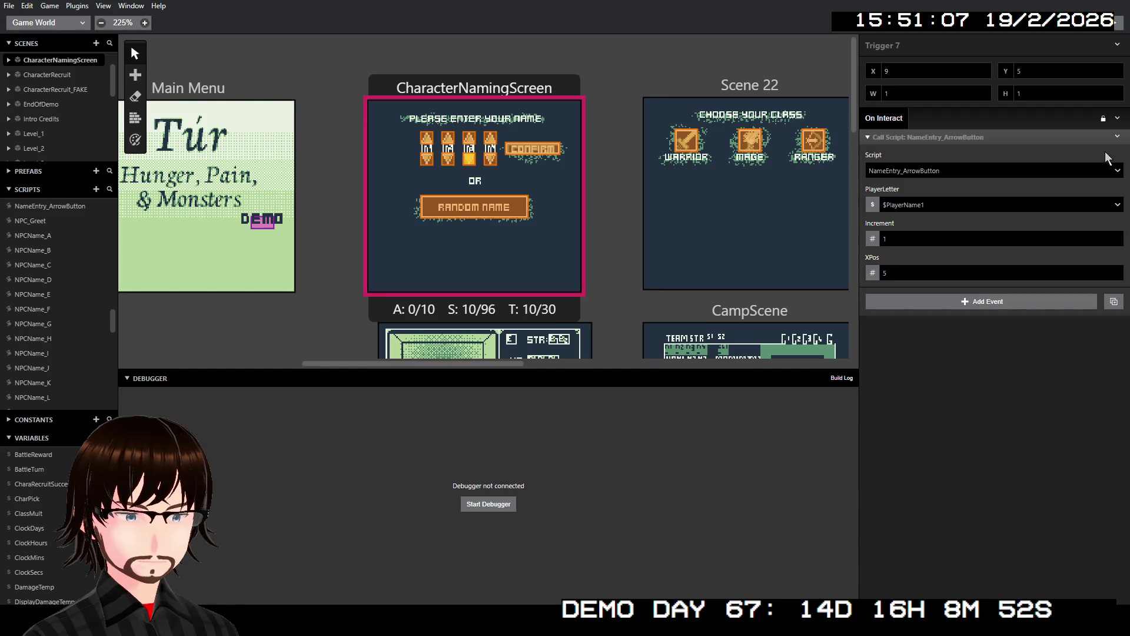
click(947, 206)
text(pl)
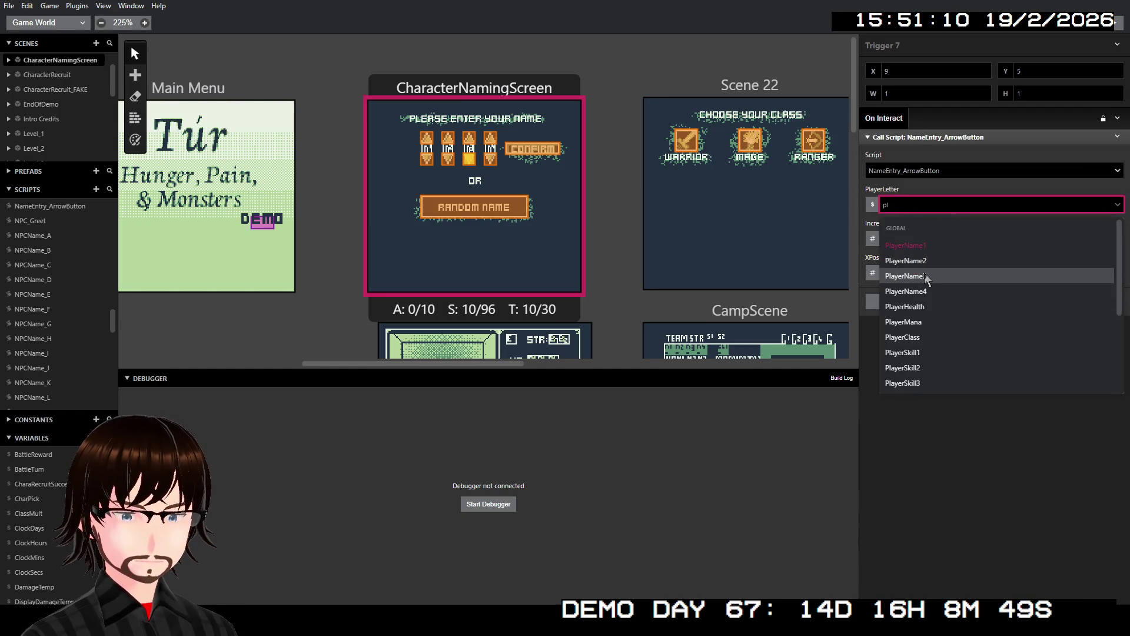
click(924, 274)
click(890, 272)
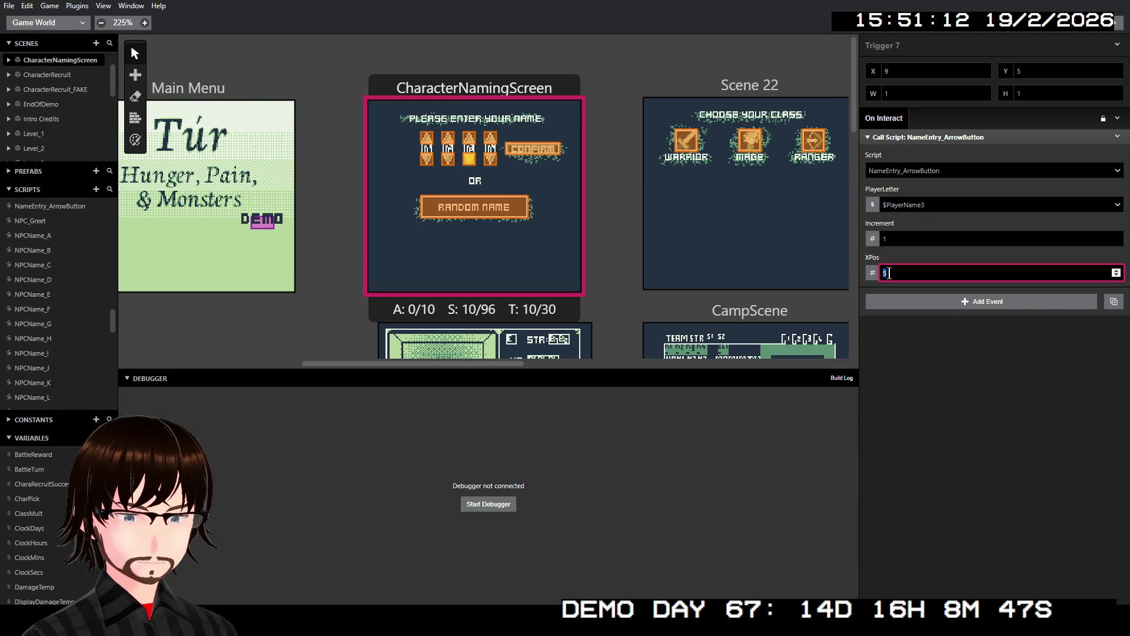
text(9)
click(938, 354)
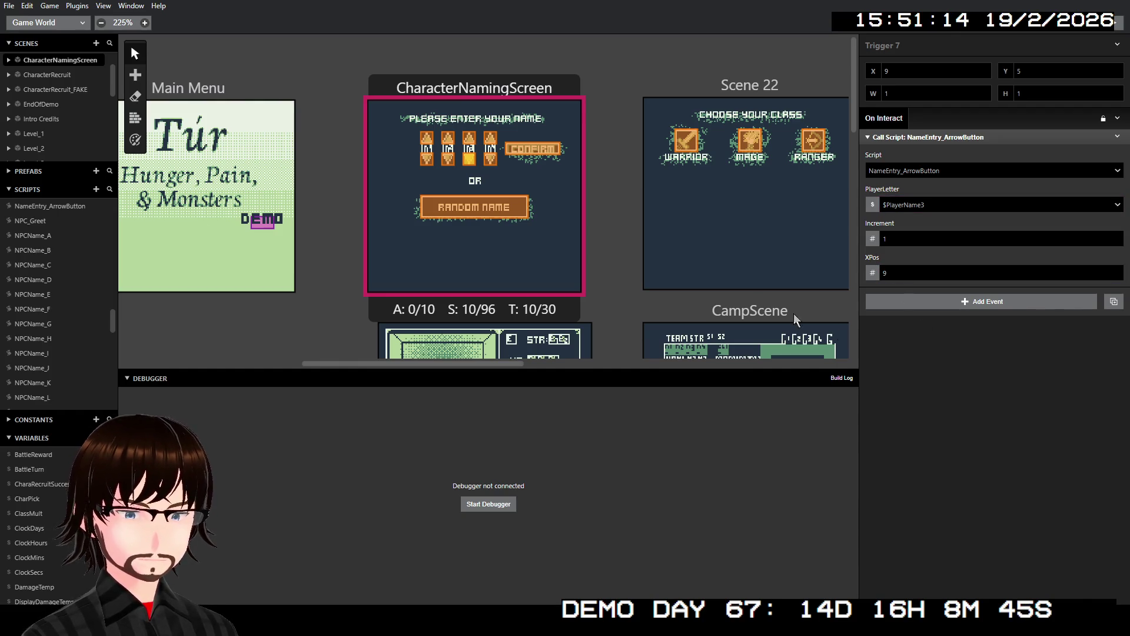
- Compare with the third letter's up-arrow trigger, then select the fourth letter's up-arrow trigger
click(469, 138)
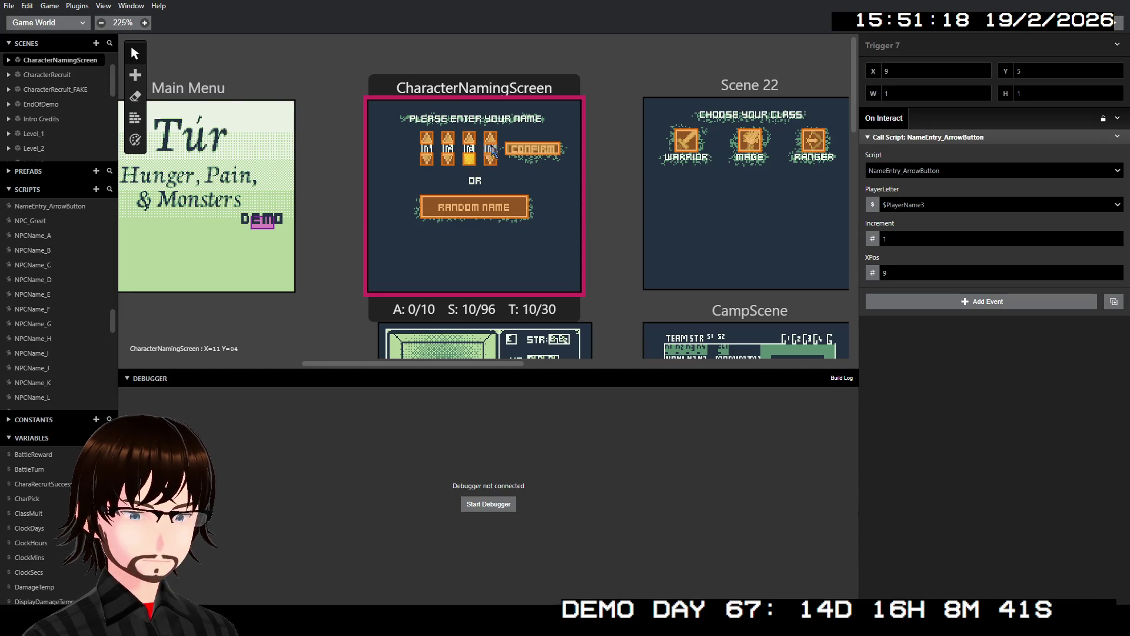
click(494, 139)
click(1117, 118)
- Paste the call into Trigger 4 with $PlayerName4, Increment -1 and XPos 11
click(1106, 156)
click(1105, 150)
click(895, 207)
text(p)
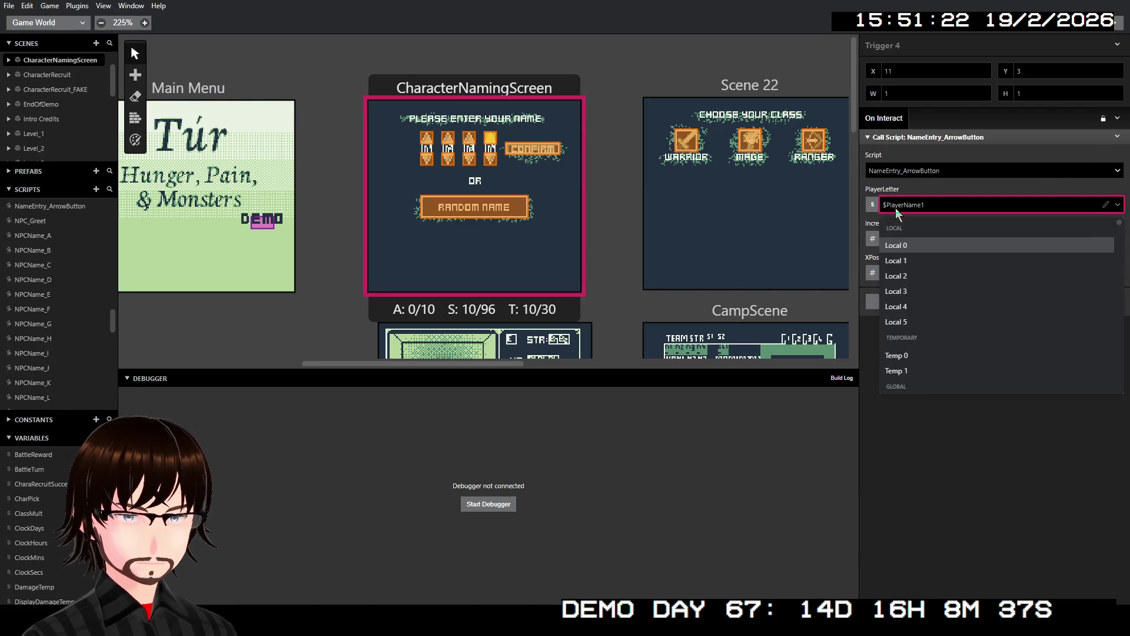
text(lay)
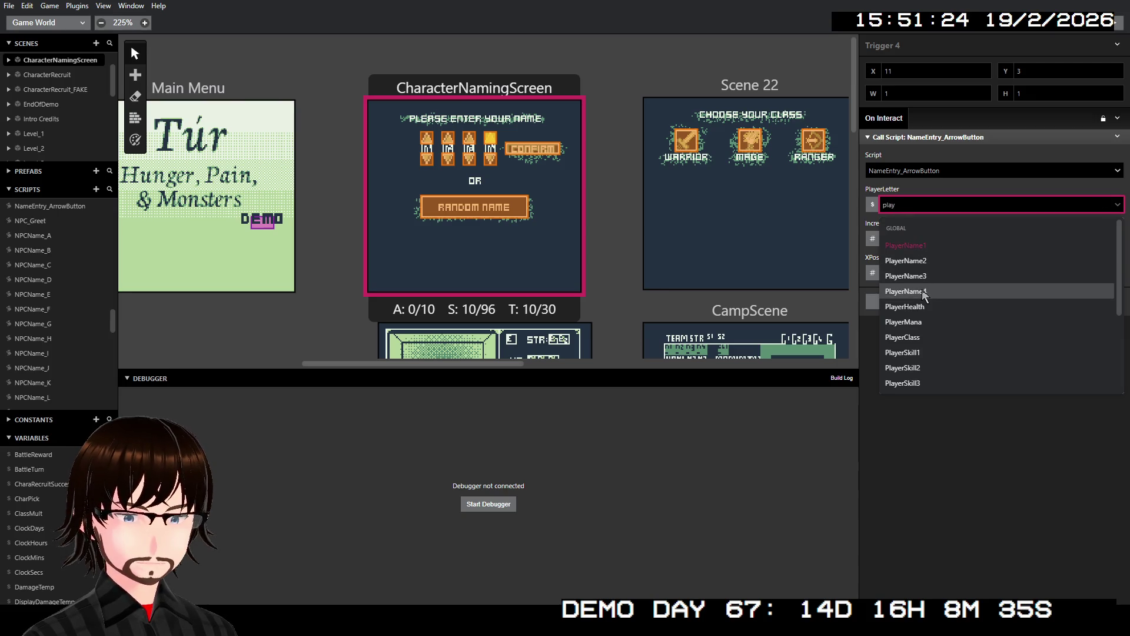
click(906, 291)
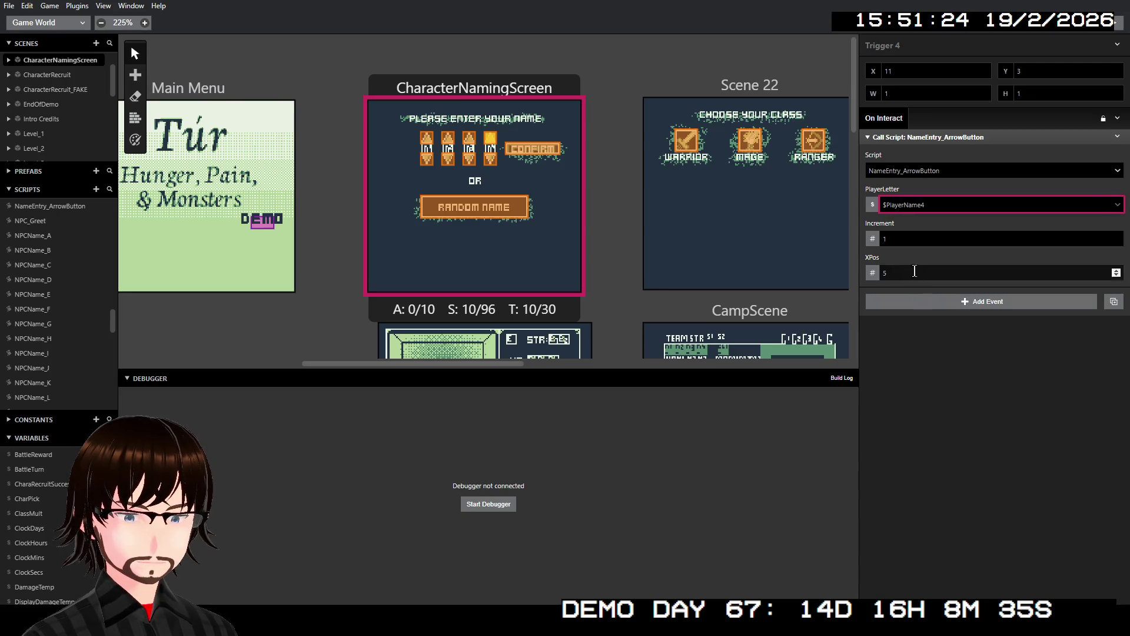
click(880, 238)
text(-)
key(Tab)
text(11)
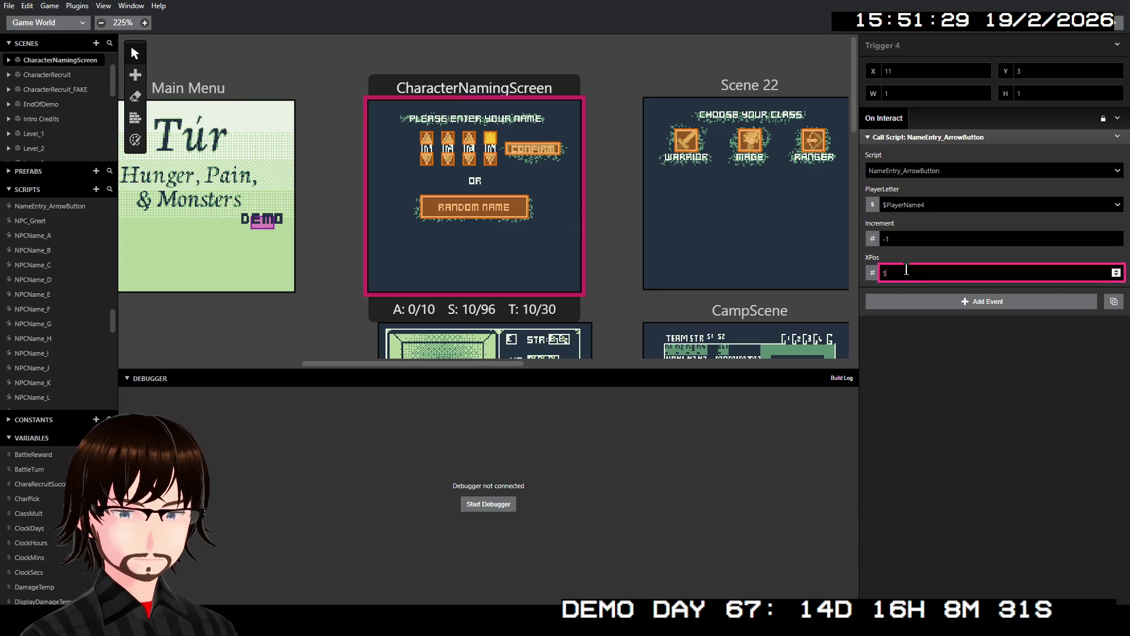
click(923, 334)
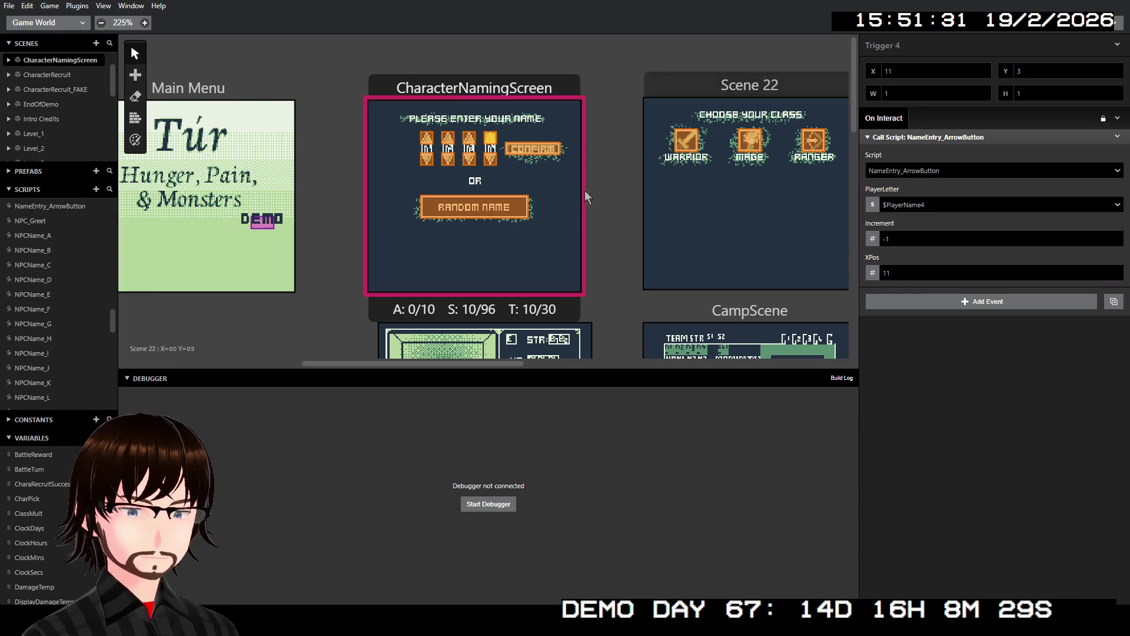
- Paste the call into Trigger 8 with $PlayerName4 and XPos 11
click(494, 157)
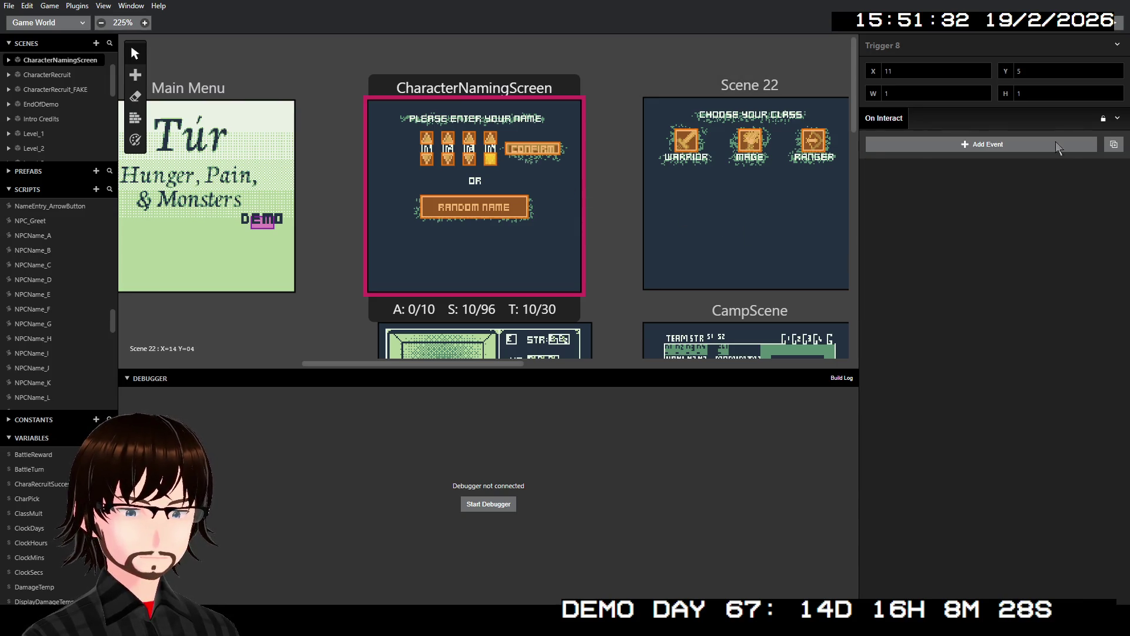
click(1117, 118)
click(1091, 157)
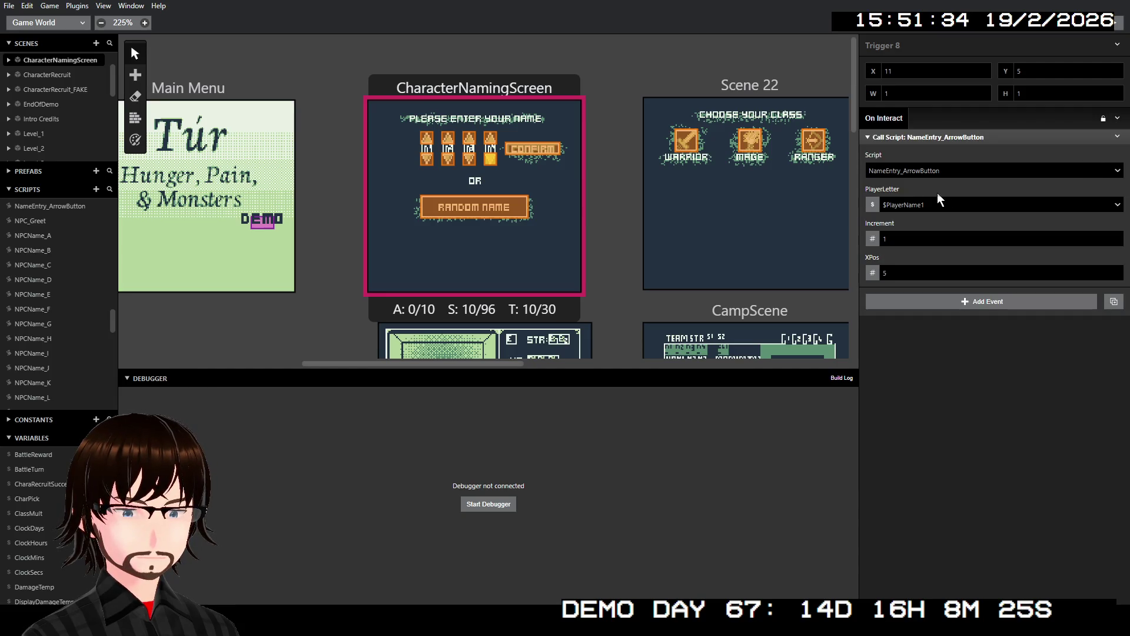
click(922, 206)
text(pl)
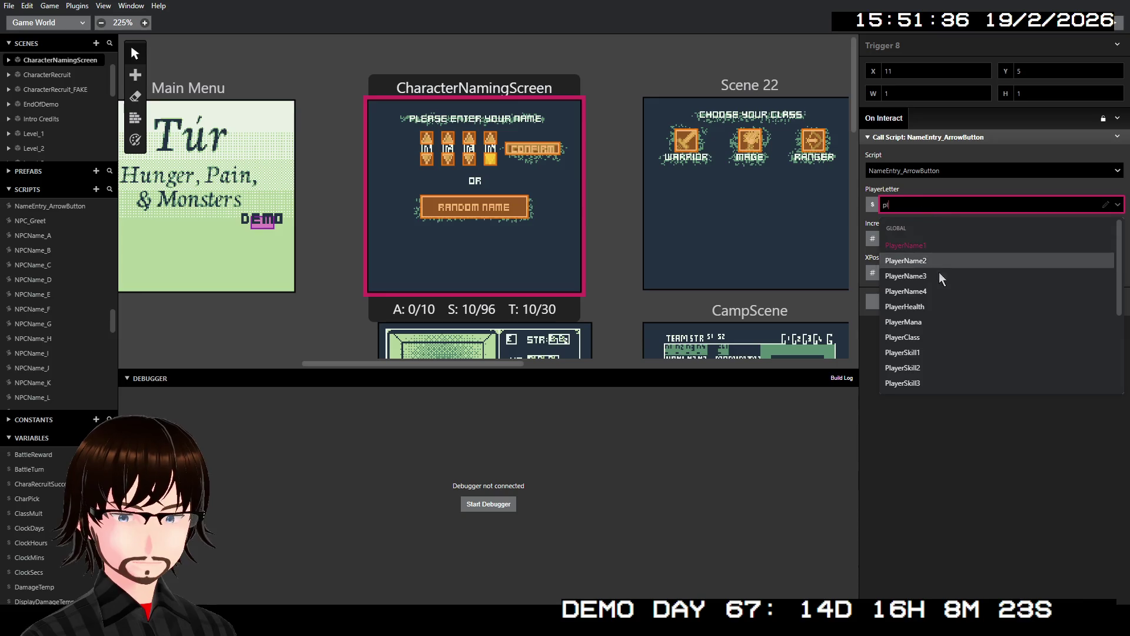
click(936, 291)
click(890, 272)
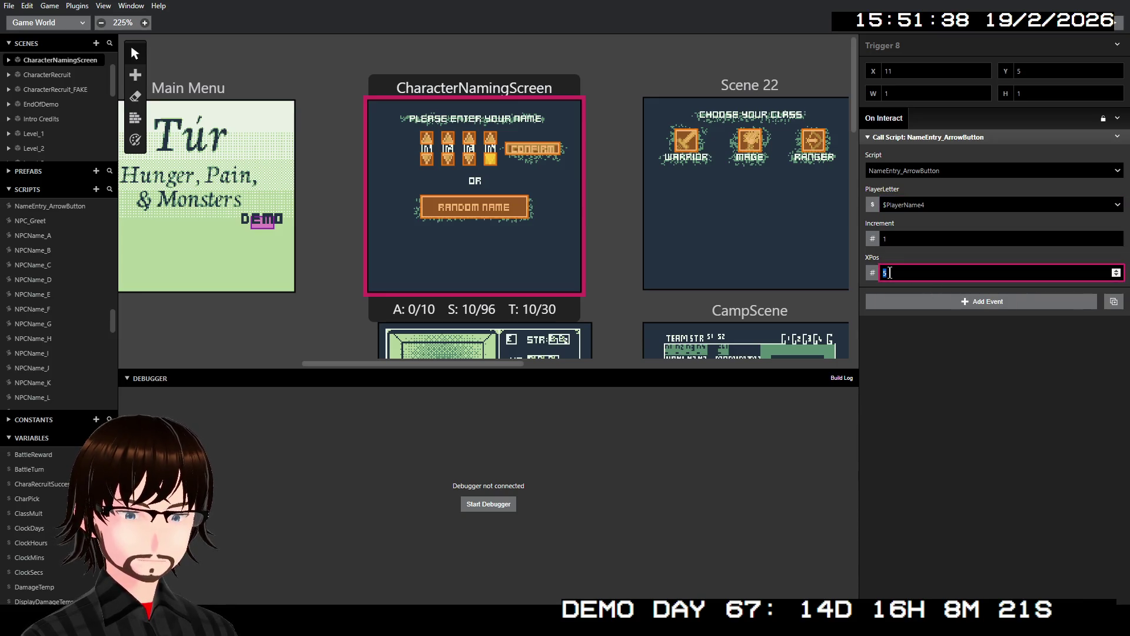
text(11)
- Recheck the fourth, third, second and first letters' arrow triggers
click(495, 137)
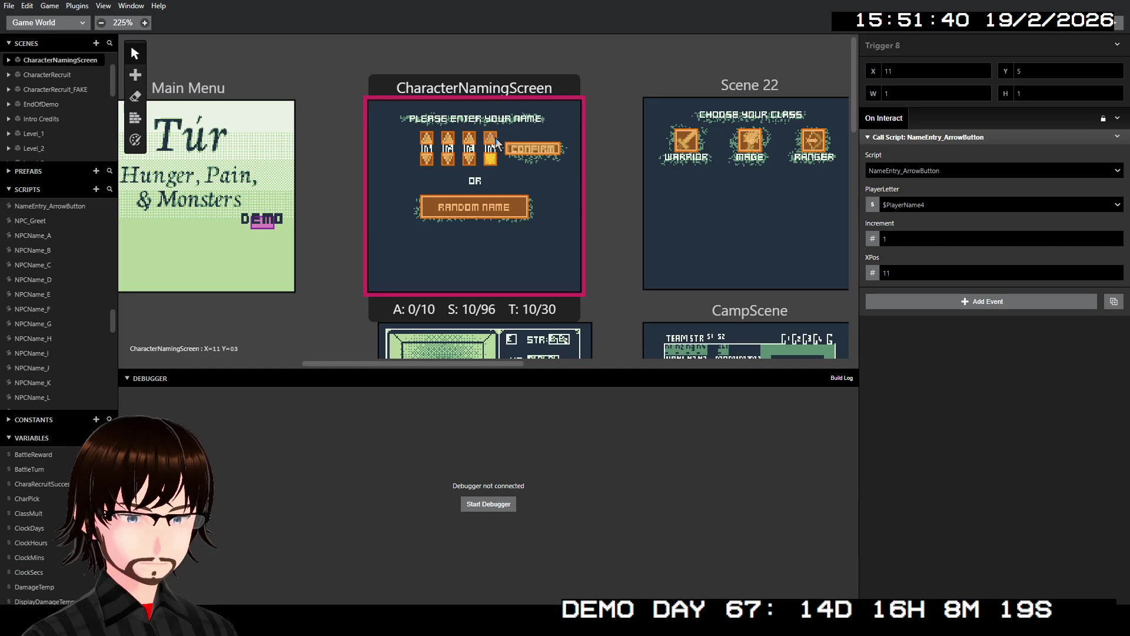
click(492, 161)
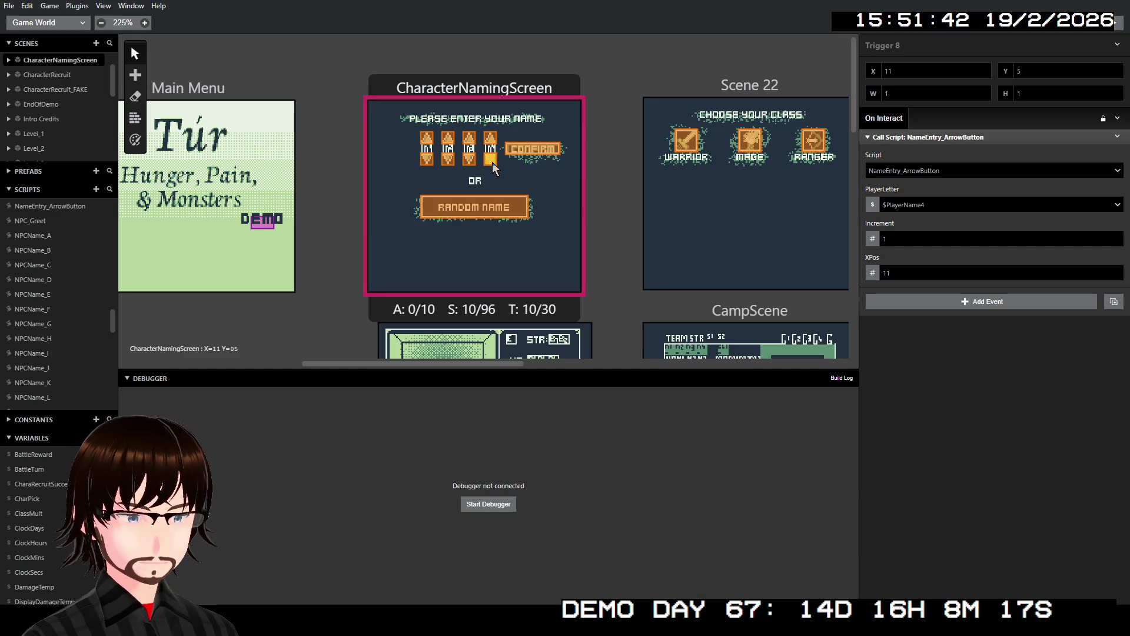
click(470, 160)
click(448, 158)
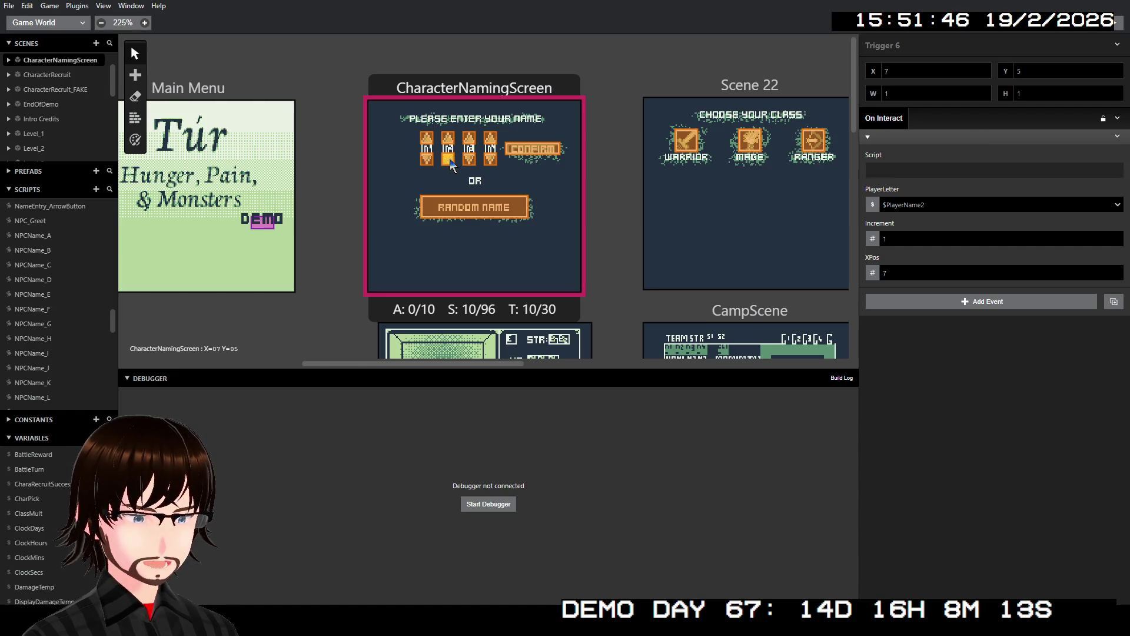
click(427, 159)
- Build and run the game with Ctrl+B, then cycle the first letter up and down from A
key(ctrl+b)
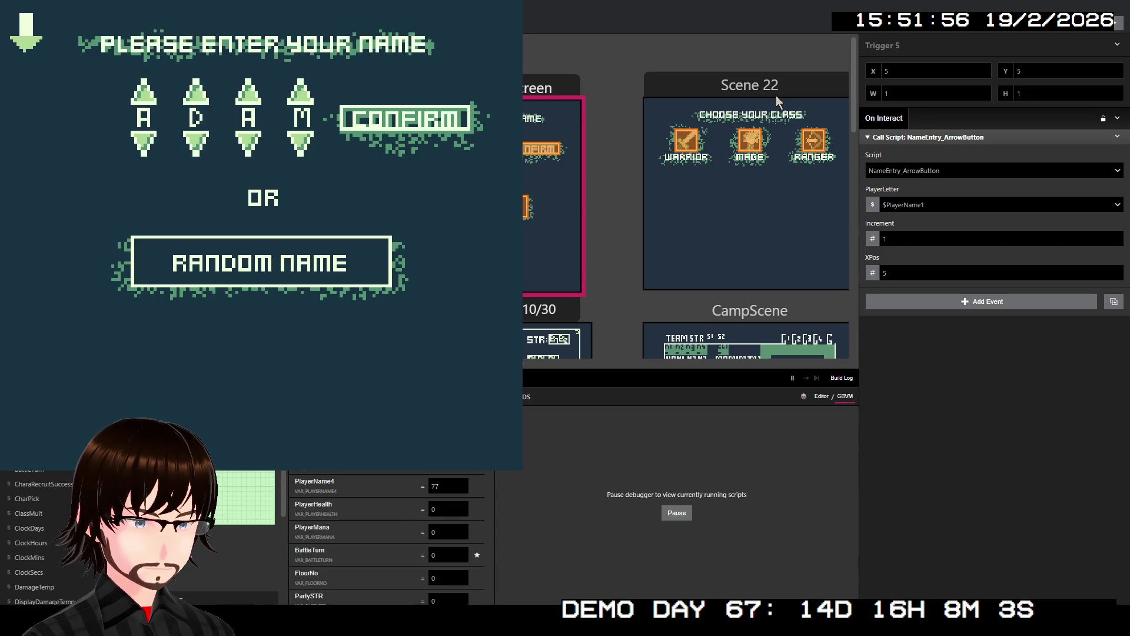
key(Down)
key(Down)
key(Down)
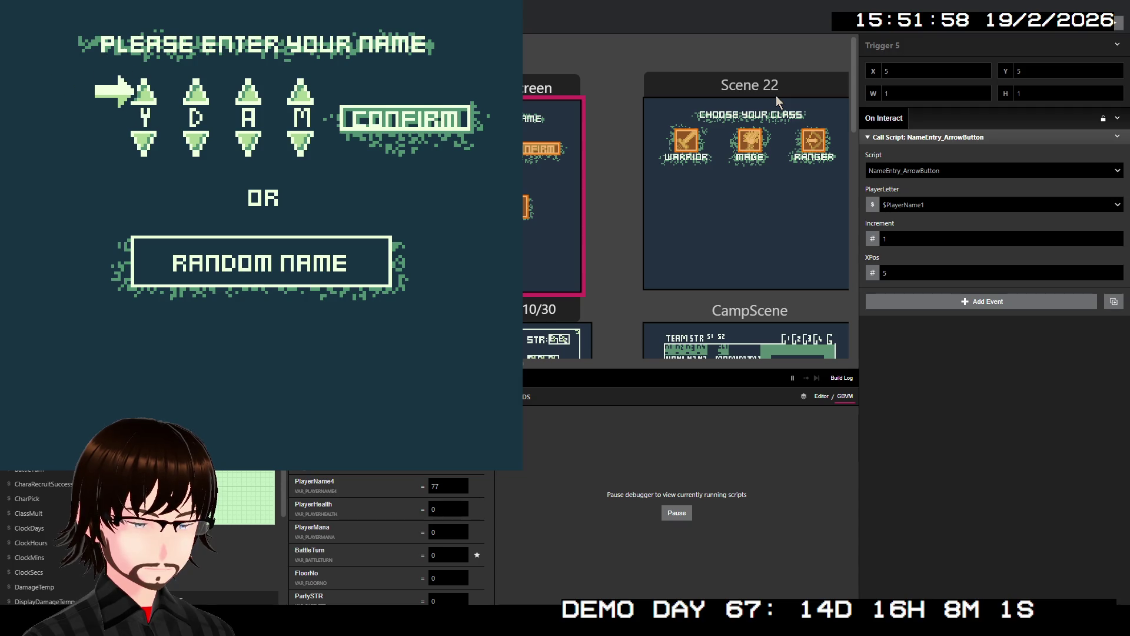
key(Up)
key(Up)
key(Up)
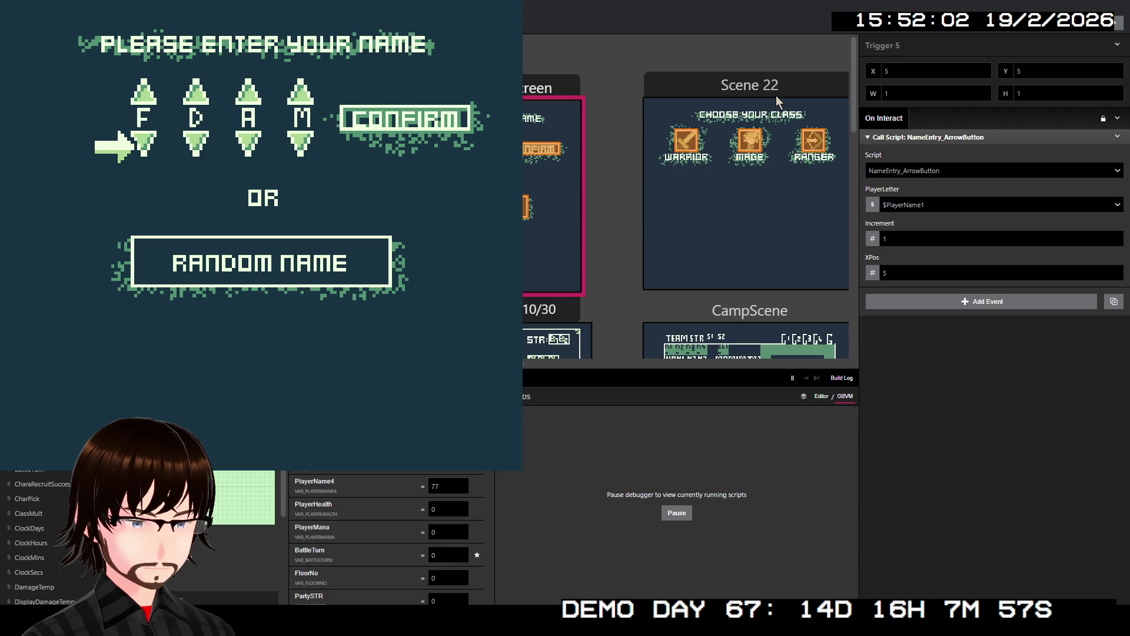
key(Right)
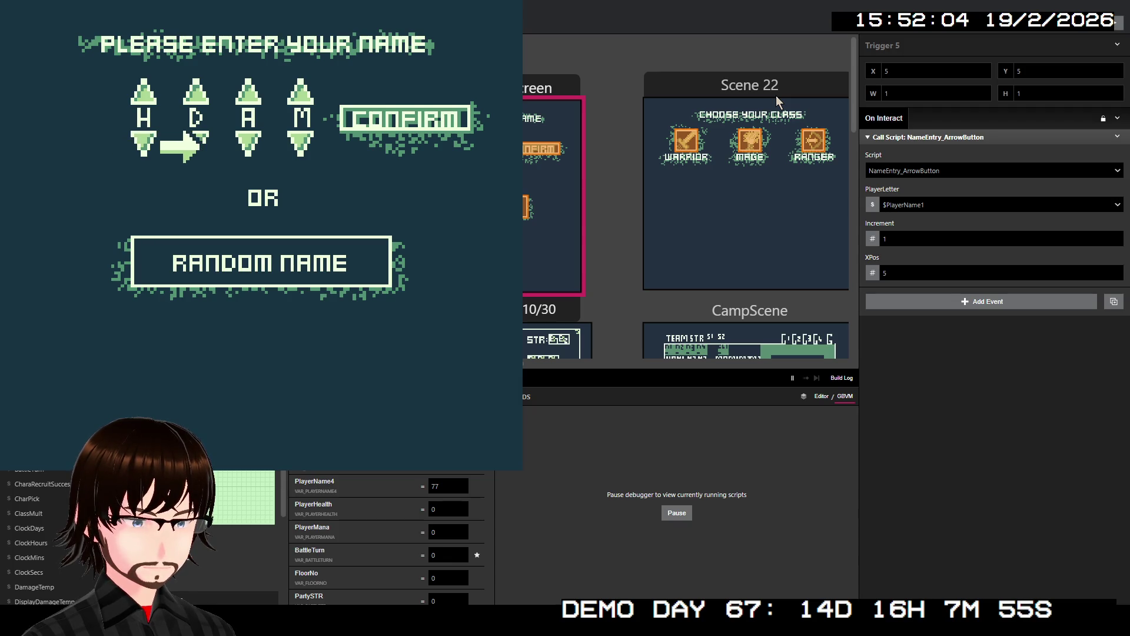
key(Left)
key(Up)
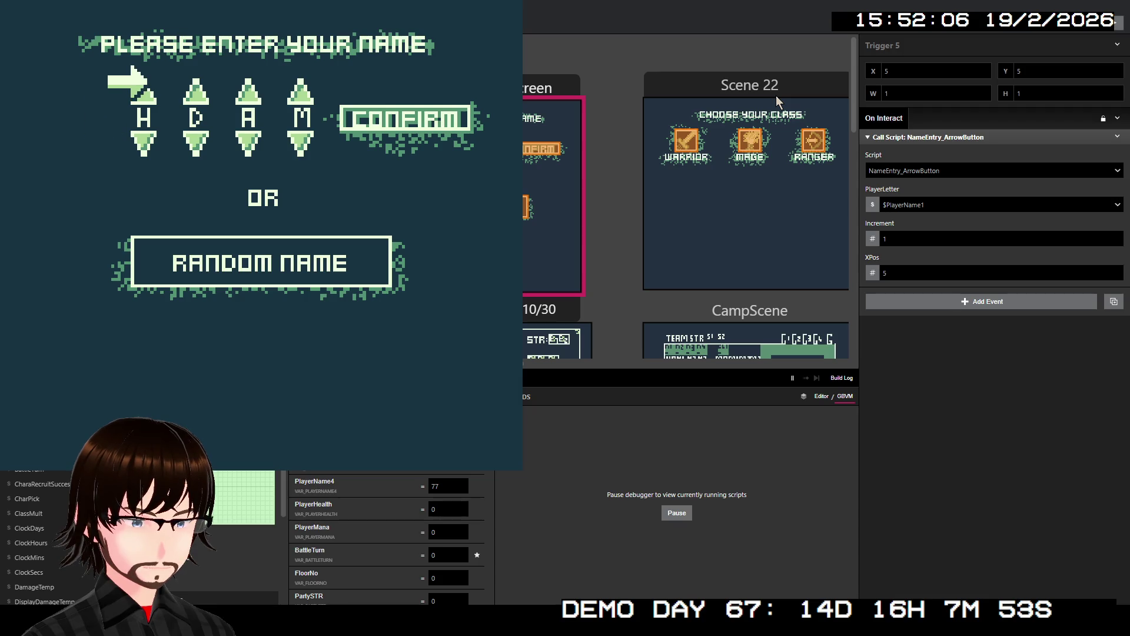
key(Down)
key(Down)
key(Down)
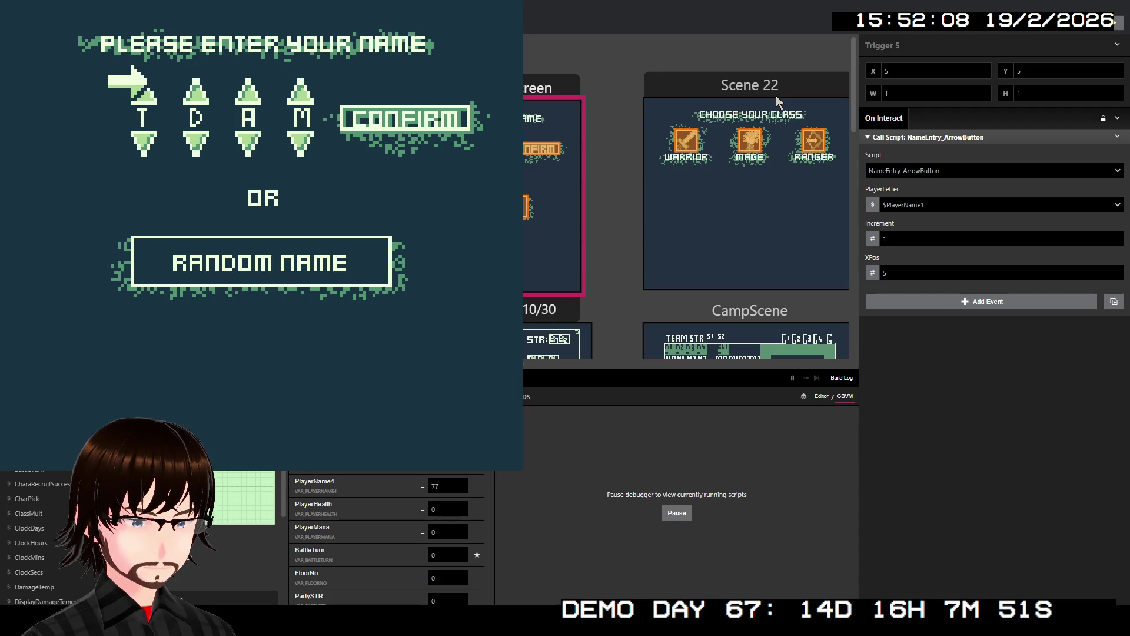
key(Down)
key(Down)
key(Down)
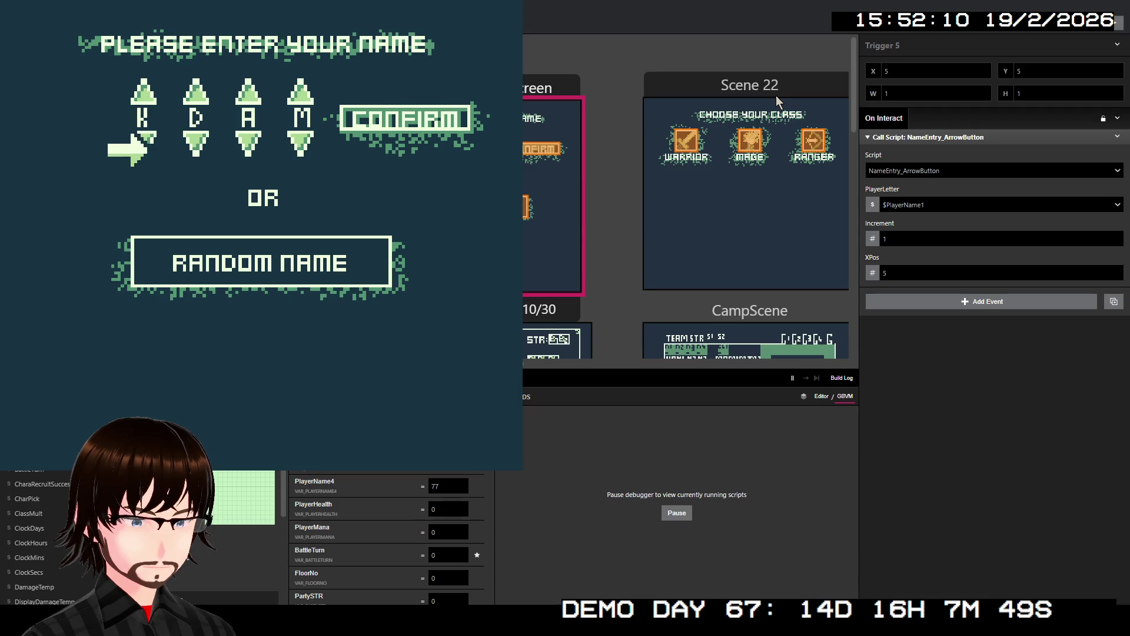
key(Down)
key(Up)
key(Up)
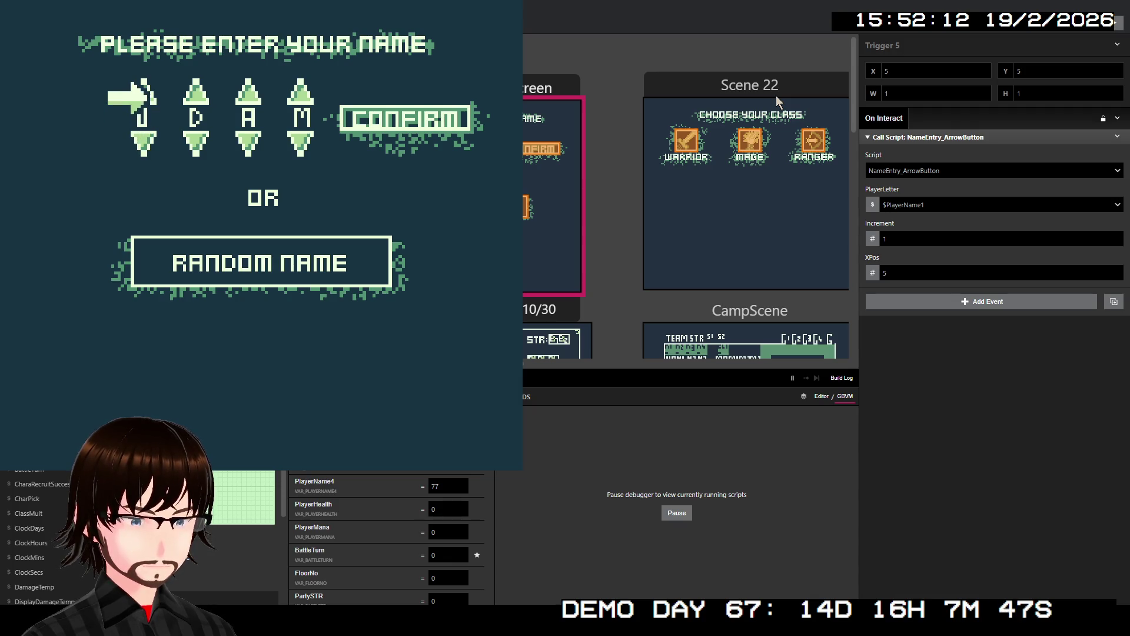
- Keep cycling the first letter backward past A until it reads J
key(Down)
key(Down)
key(Down)
key(Down)
key(Down)
key(Down)
key(Down)
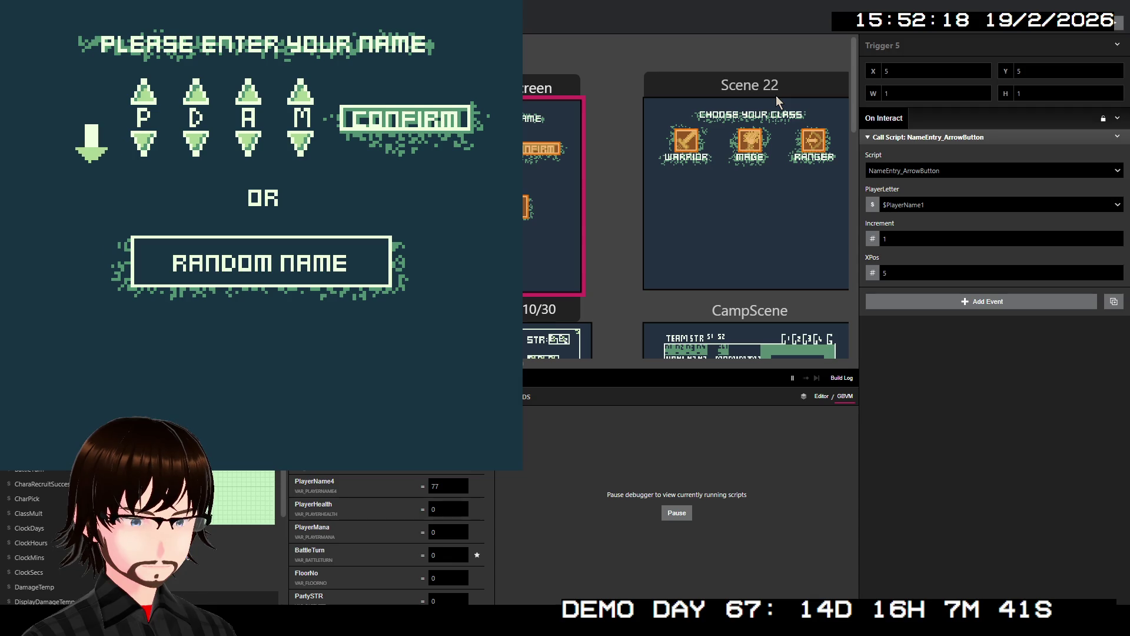
key(Down)
key(Down)
key(Up)
key(z)
key(z)
key(z)
key(z)
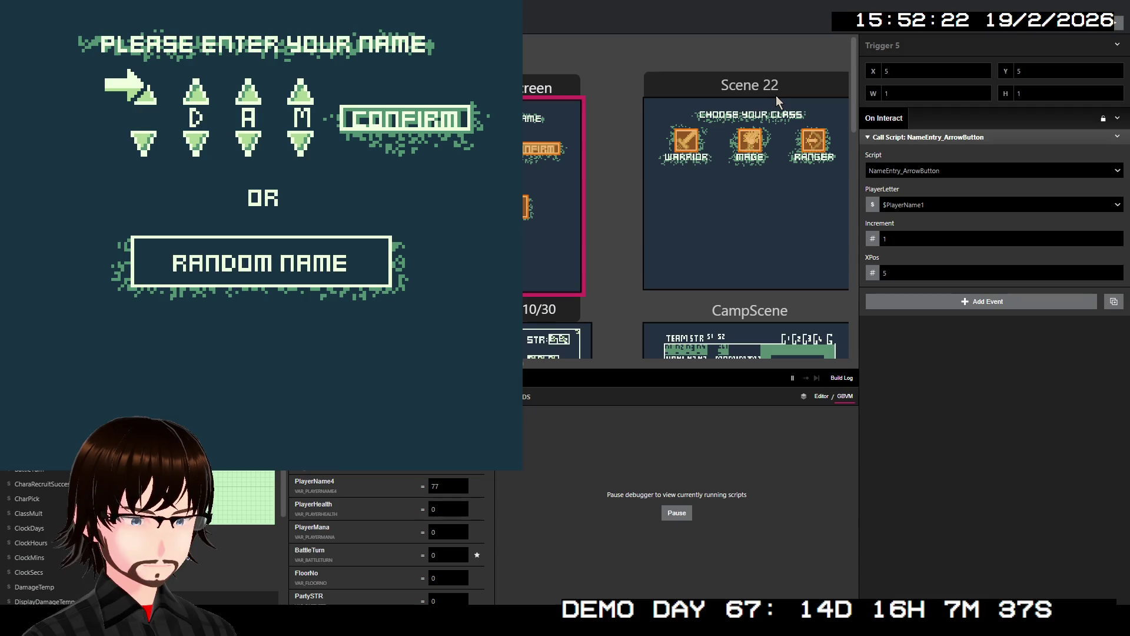
key(z)
key(z)
key(z)
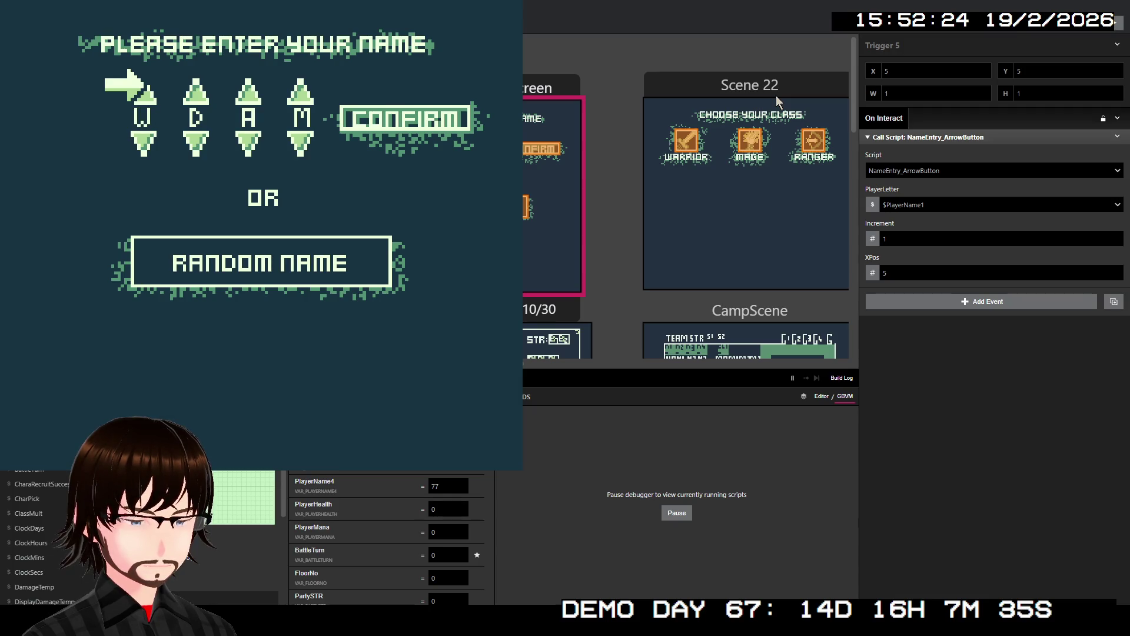
key(z)
key(z)
key(z)
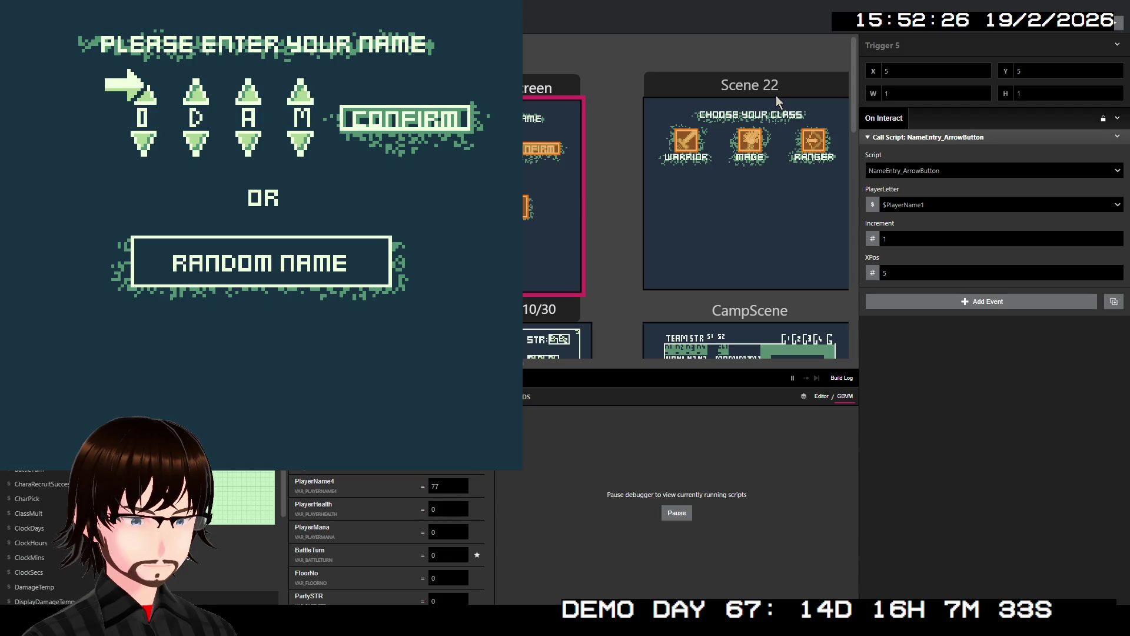
key(z)
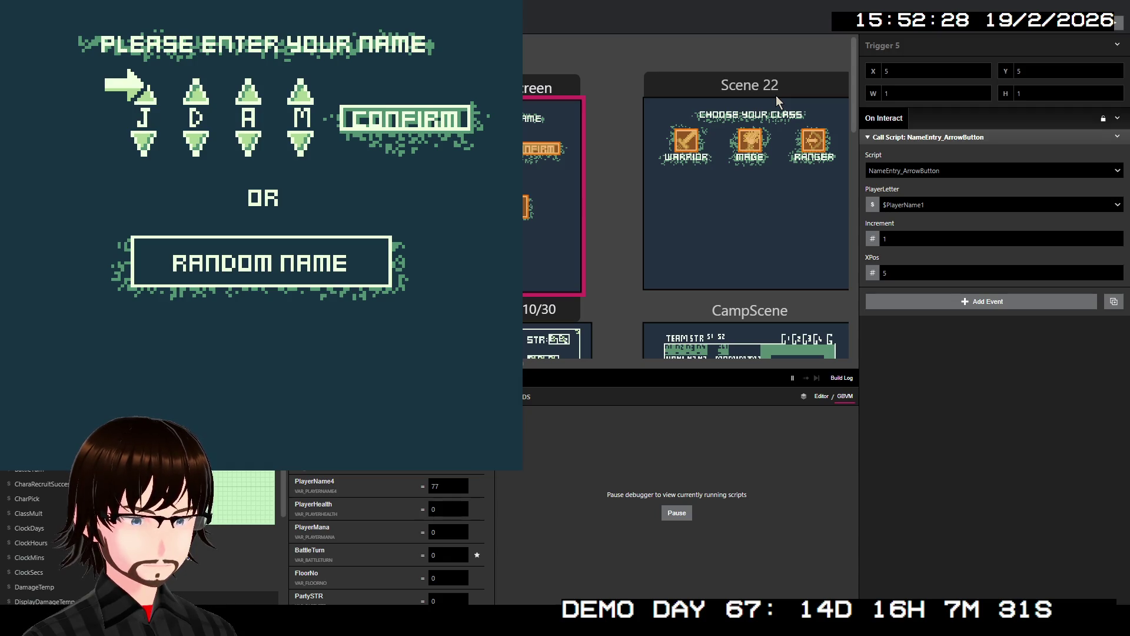
key(z)
key(z)
key(z)
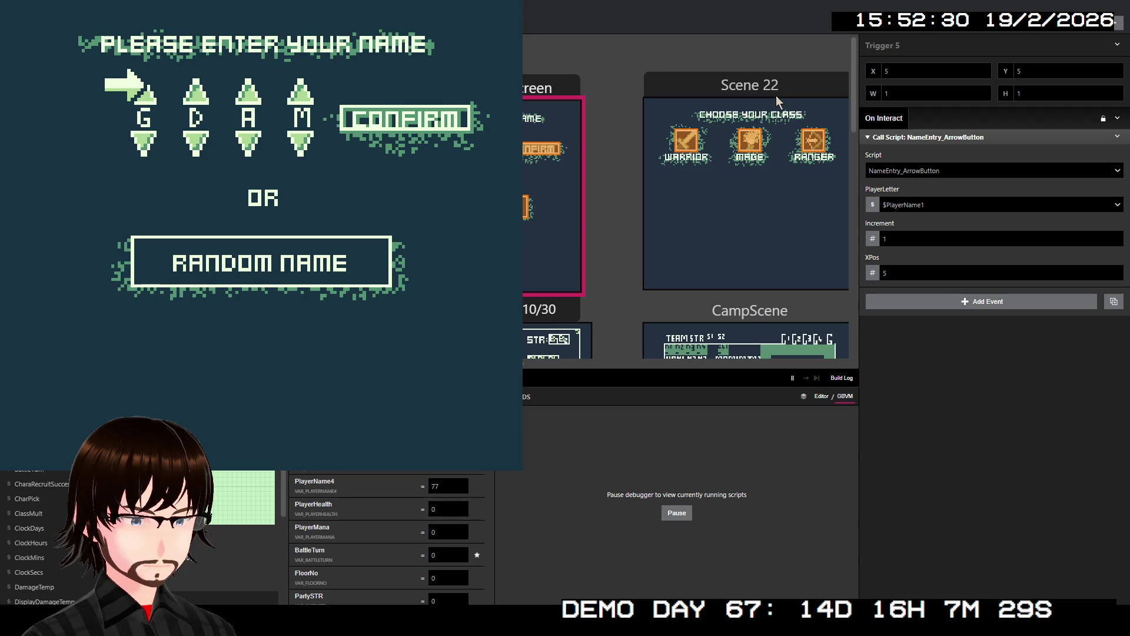
- Move to the second letter and cycle it back to U
key(Down)
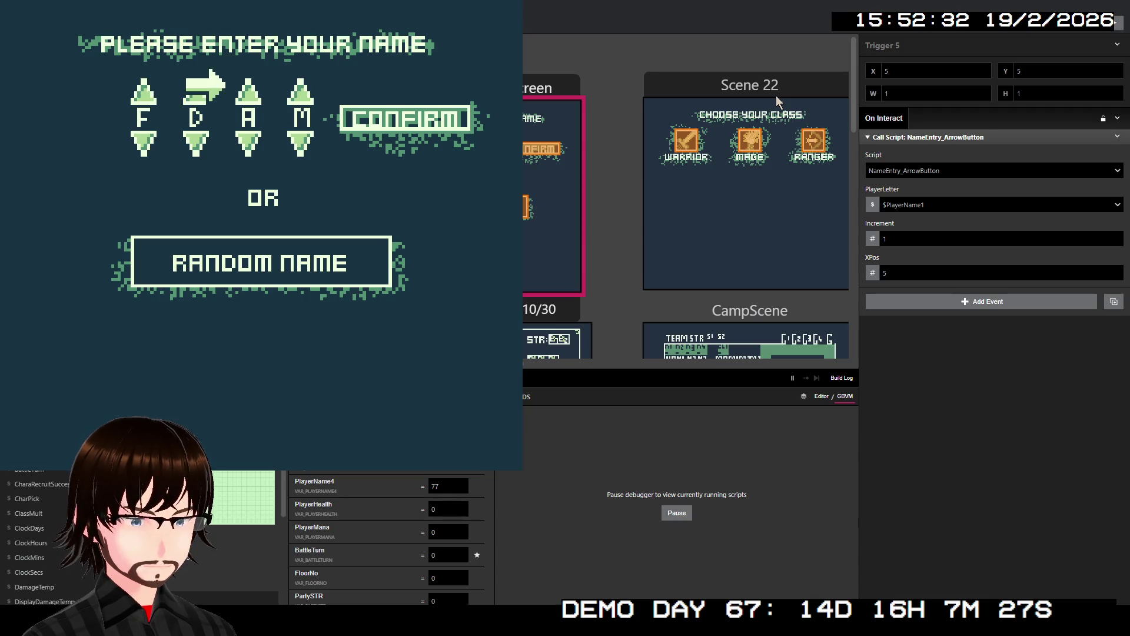
key(Up)
key(Up)
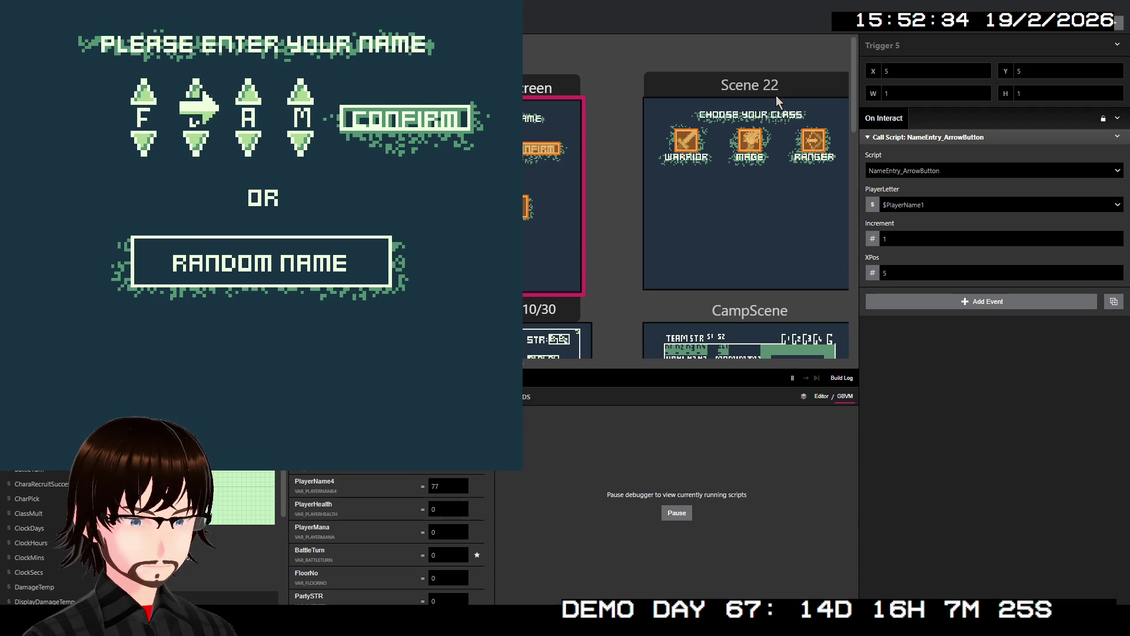
key(Left)
key(z)
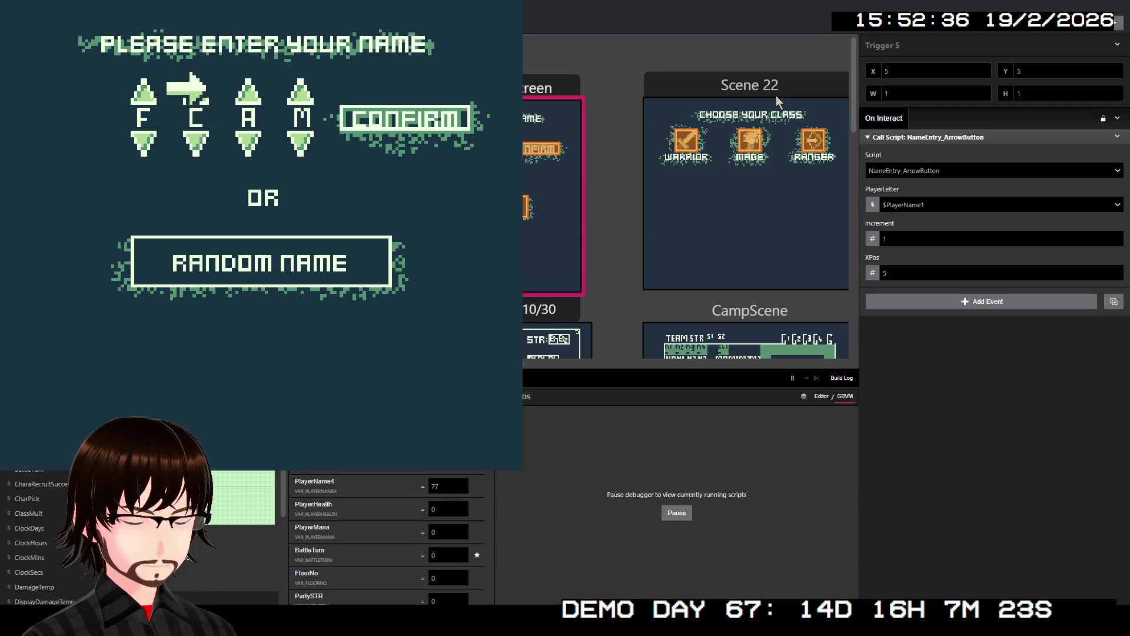
key(z)
key(z)
key(z)
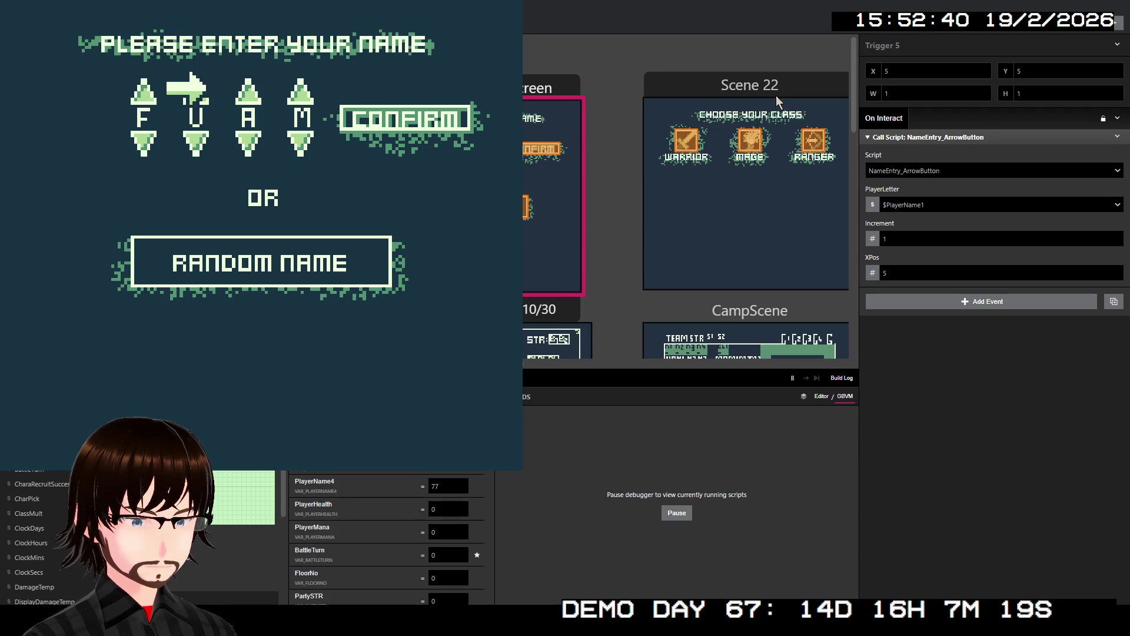
- Set the third letter to C and cycle the fourth letter to K
key(Down)
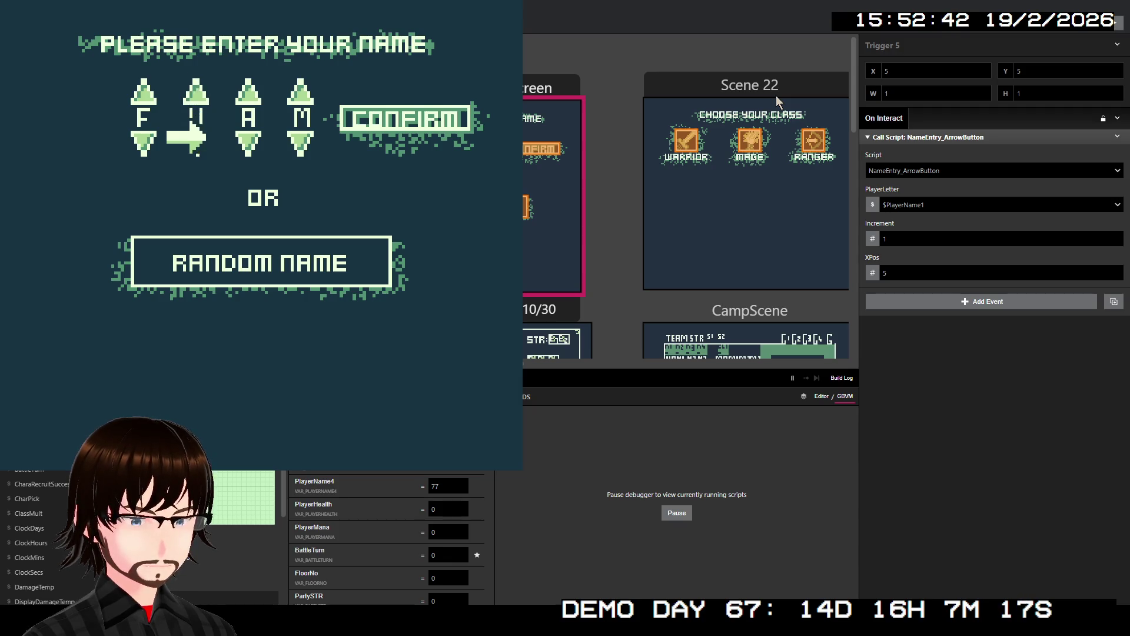
key(Right)
key(z)
key(Down)
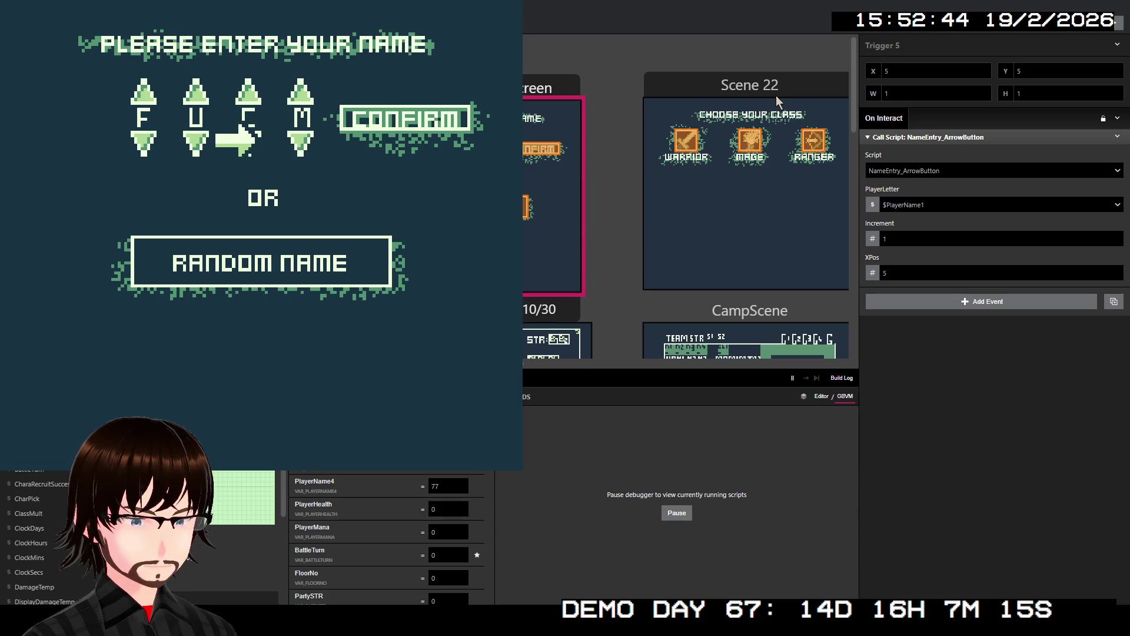
key(Right)
key(z)
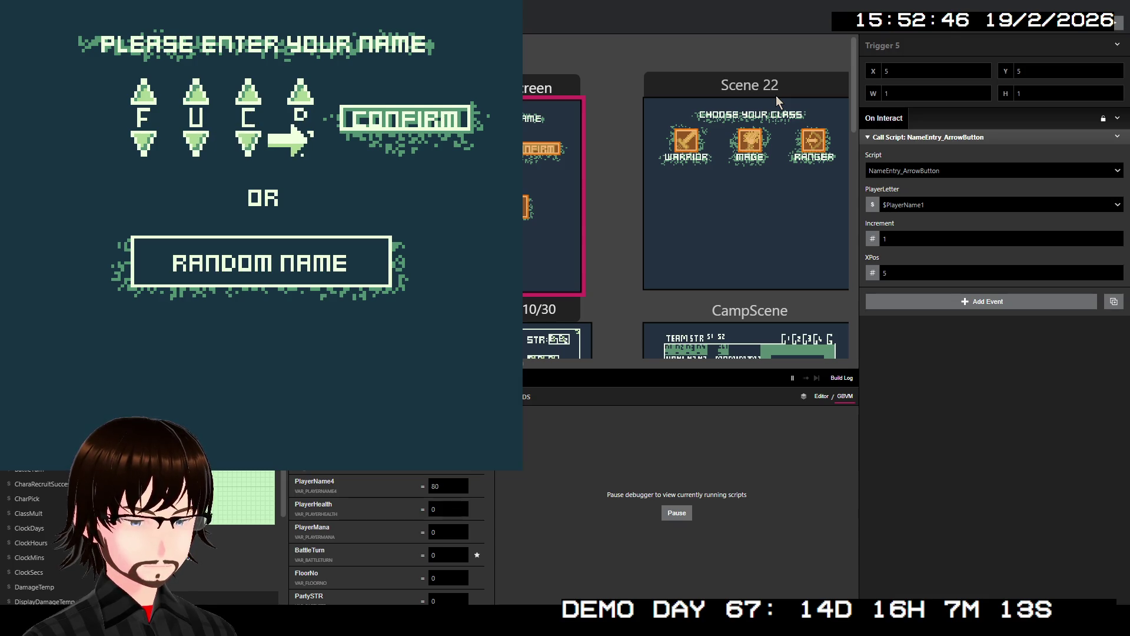
key(Up)
key(z)
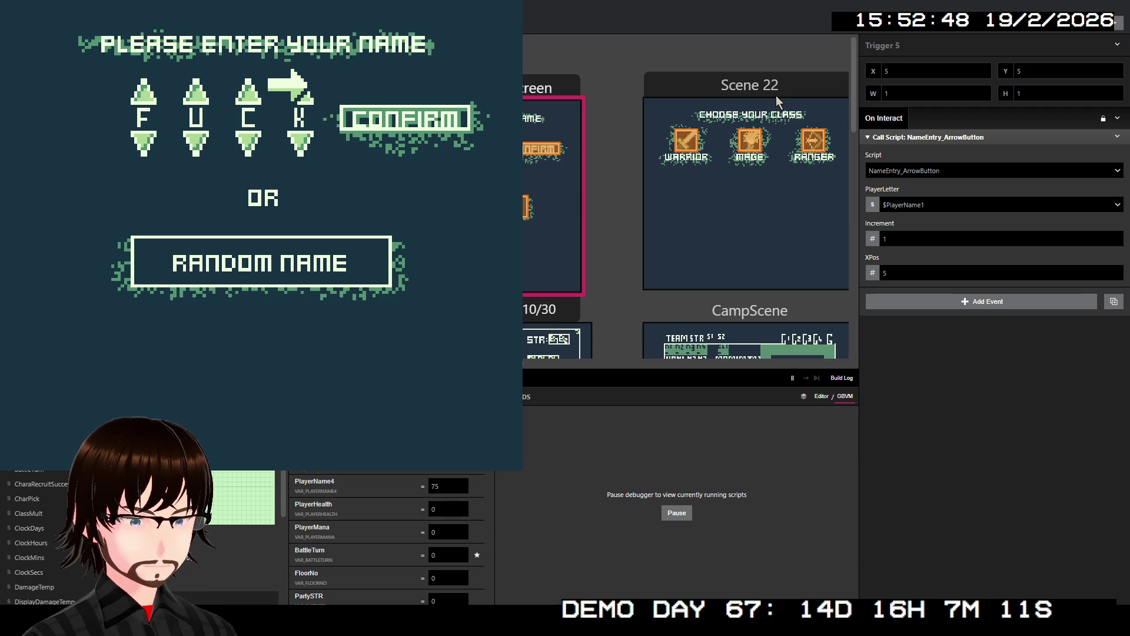
key(Down)
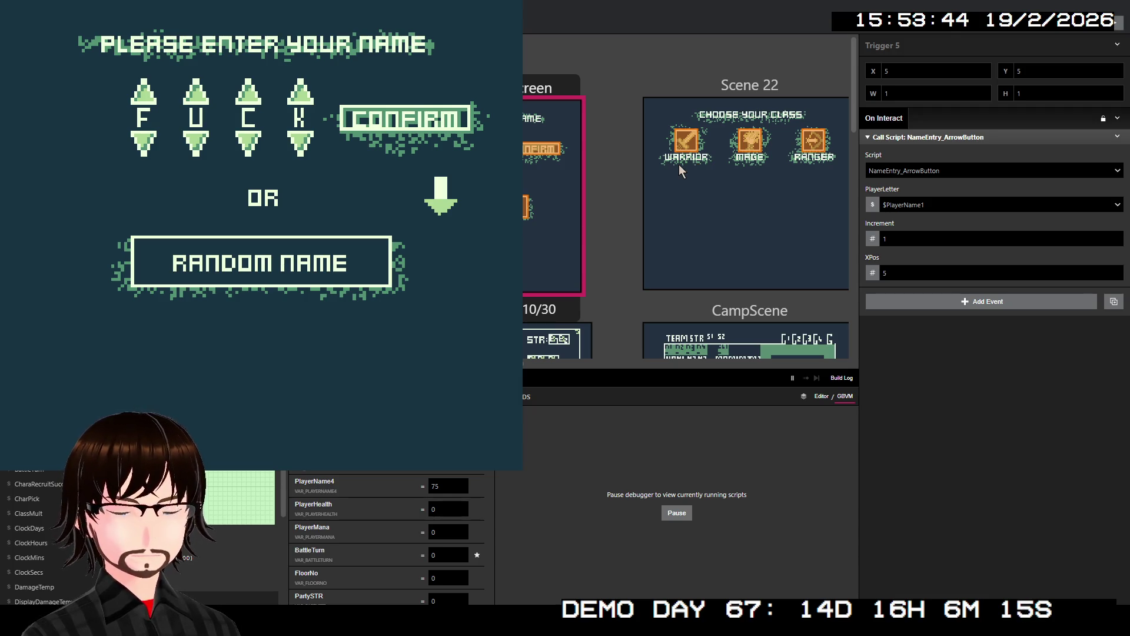
- Close the test game window with Alt+F4 to return to the editor
key(alt+F4)
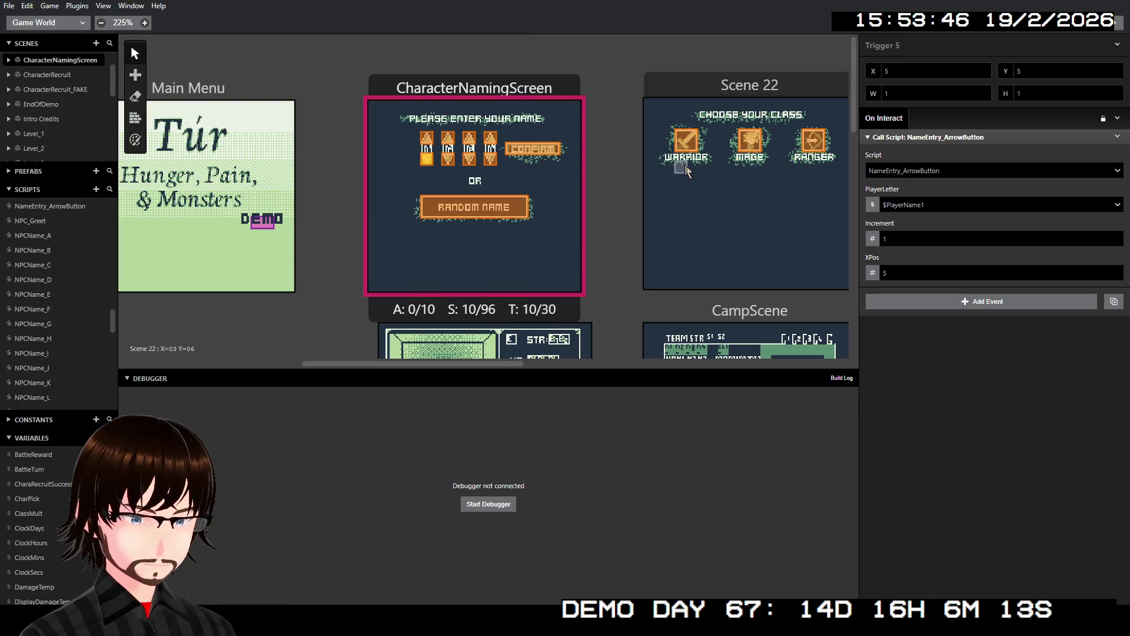